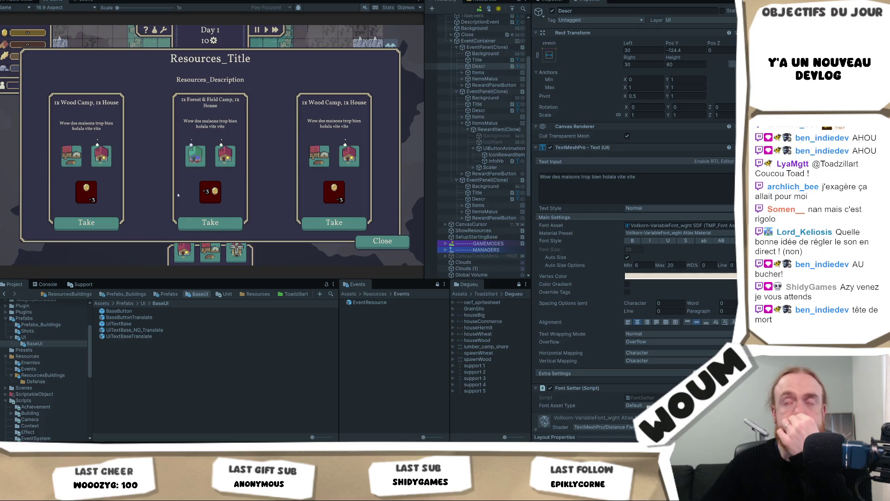
Step: Check the middle card's gold reward tooltip, then select RewardItem(Clone) in the Hierarchy
mouse_move(211, 188)
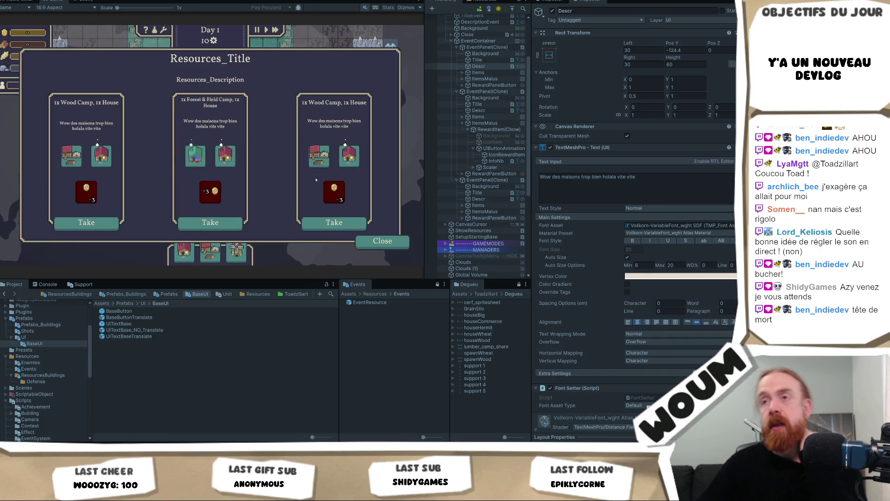
left_click(491, 130)
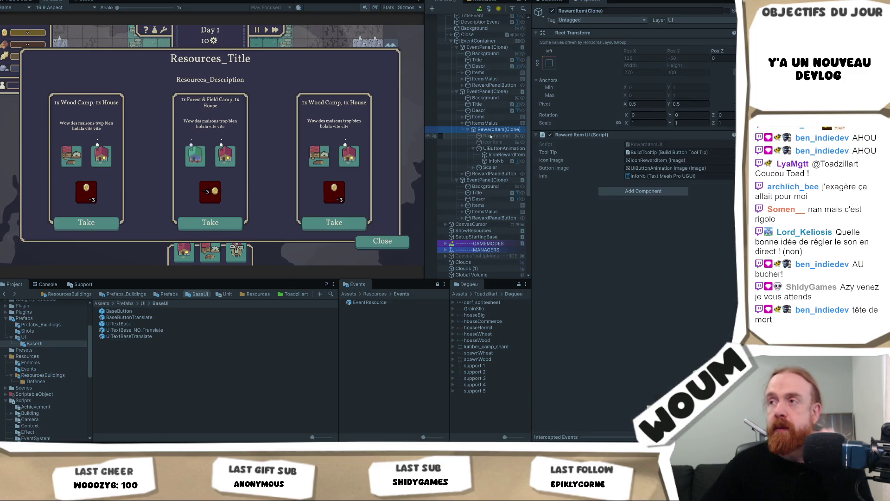
Step: Duplicate RewardItem(Clone) and delete the copy's InfoNb -3 count label
key("ctrl+d")
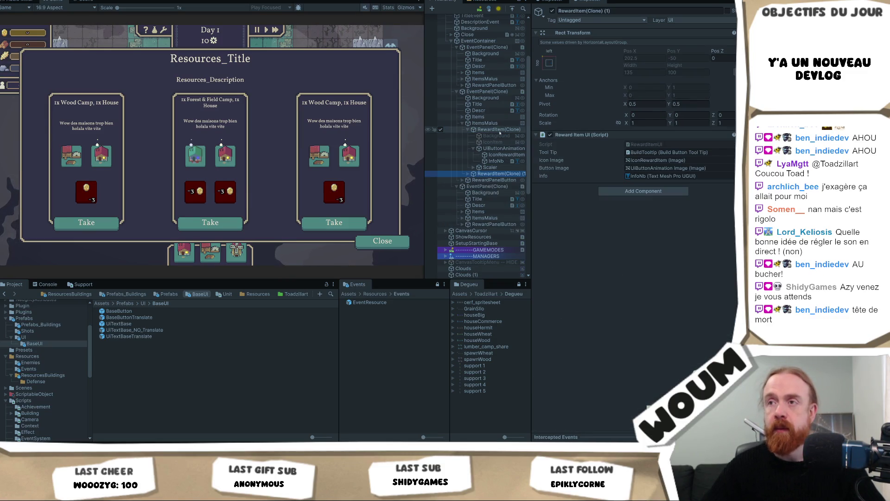
left_click(467, 174)
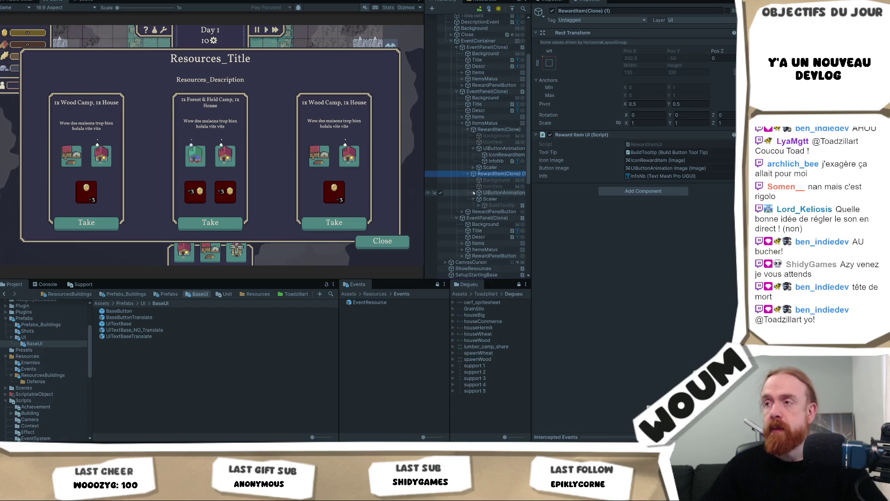
left_click(473, 192)
left_click(473, 211)
left_click(488, 206)
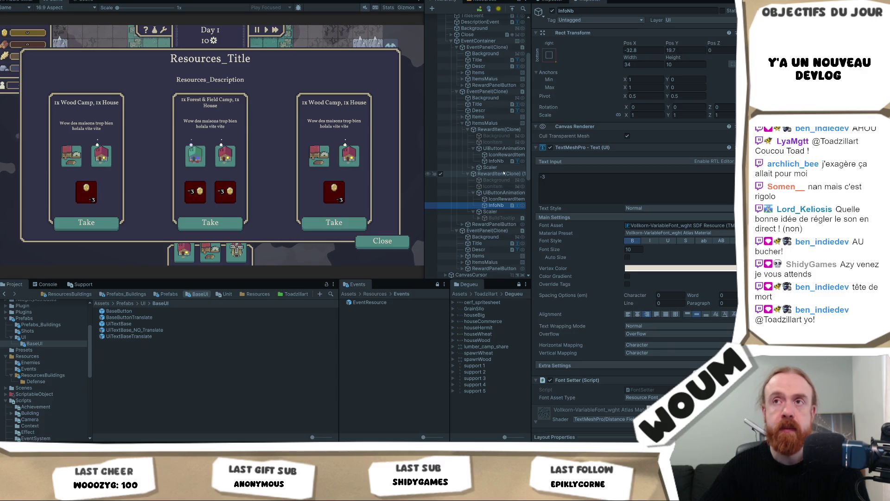
key("Delete")
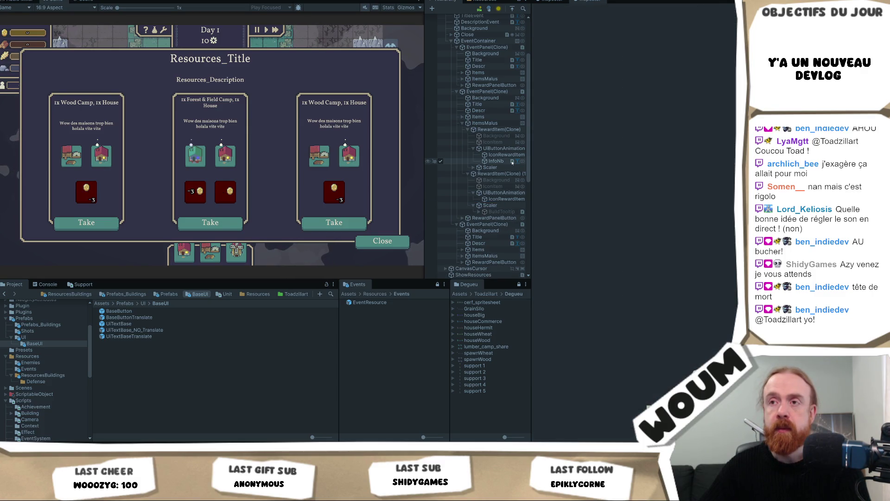
left_click(505, 199)
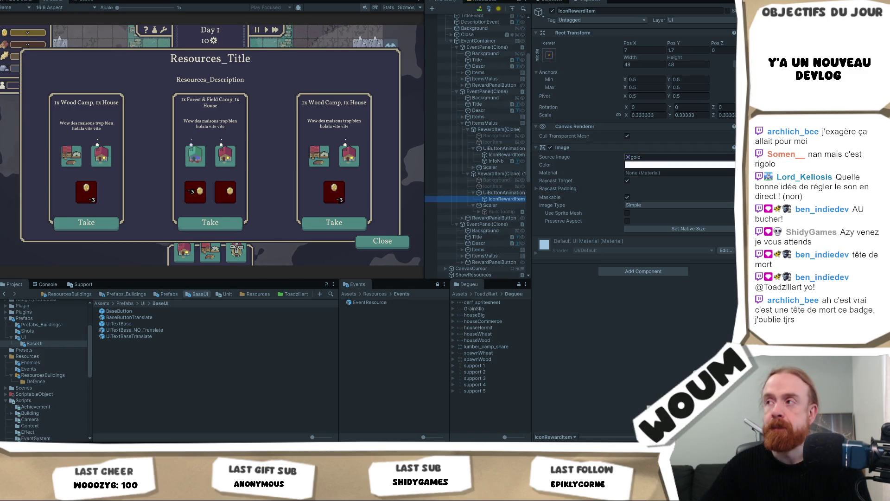
Step: Set the copied reward icon's Source Image to the balliste_0 sprite
left_click(732, 157)
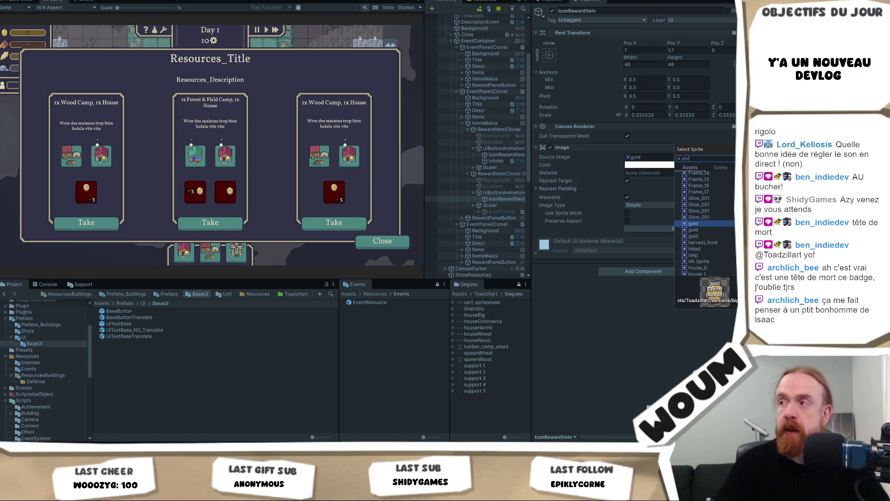
type("chro")
key("BackSpace")
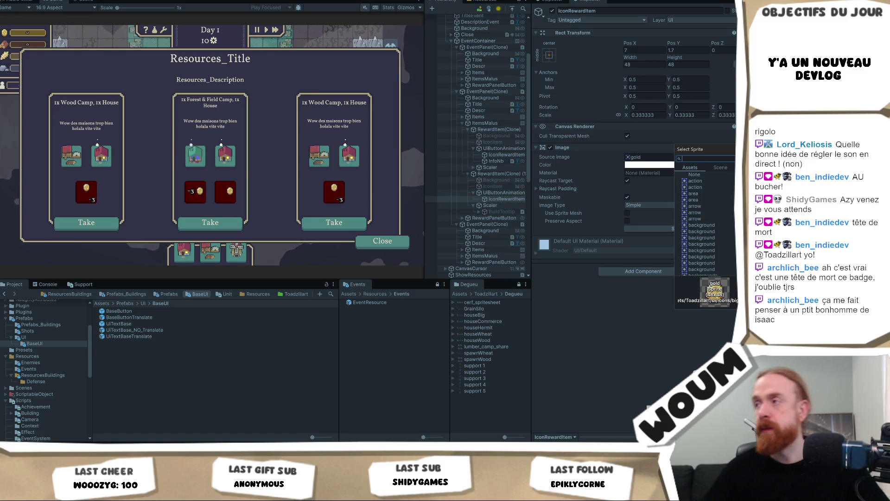
left_click(712, 211)
scroll(712, 218, "down", 5)
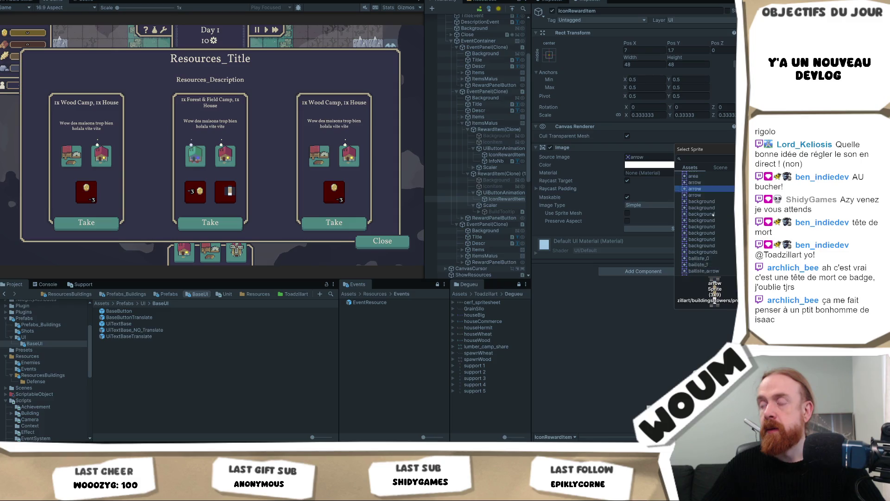
left_click(706, 230)
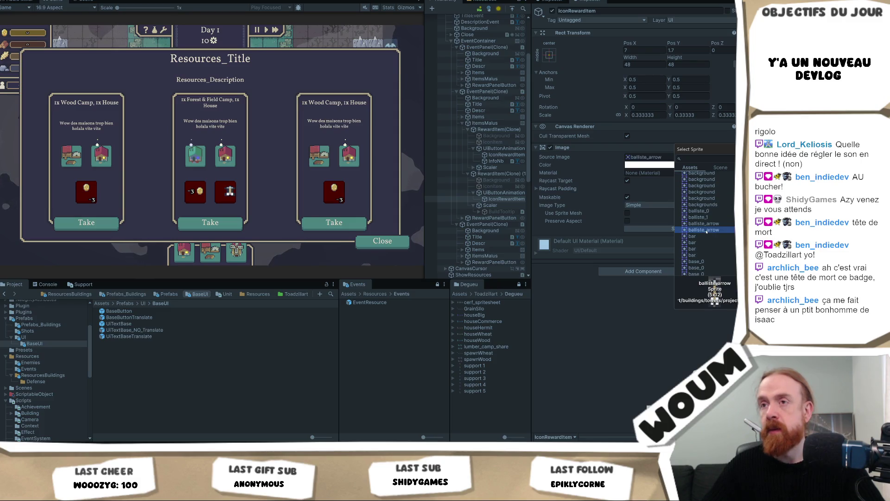
left_click(711, 217)
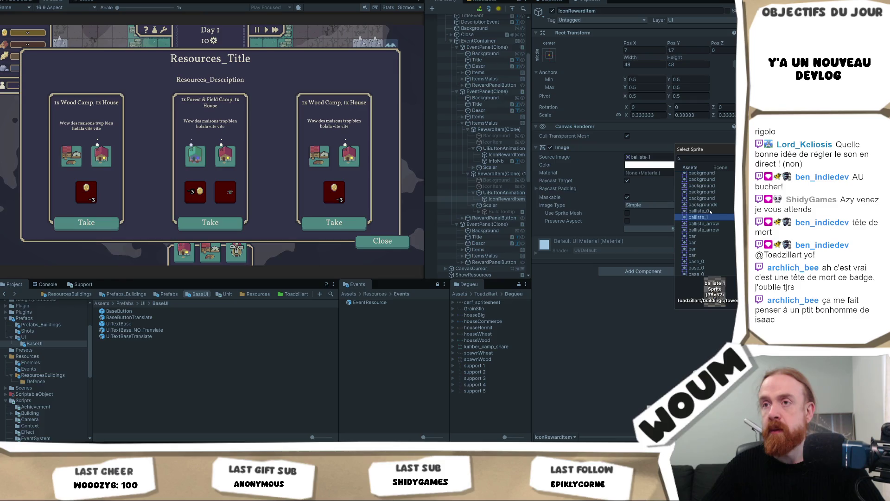
left_click(711, 211)
double_click(710, 211)
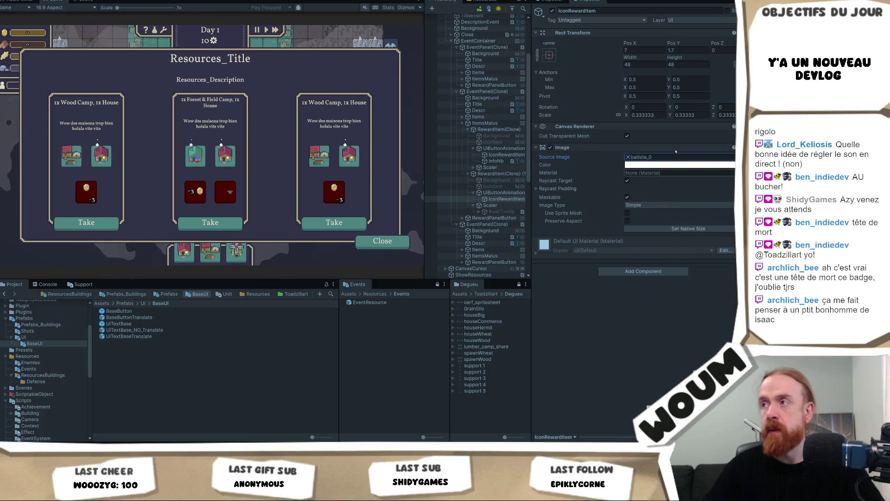
Step: Set the ballista icon's Scale X to 1 and shift it upward
left_click(647, 115)
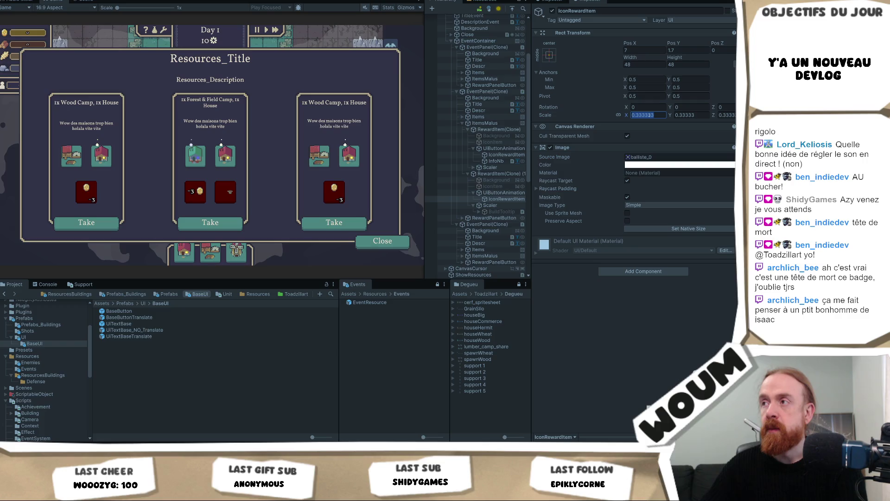
type("1")
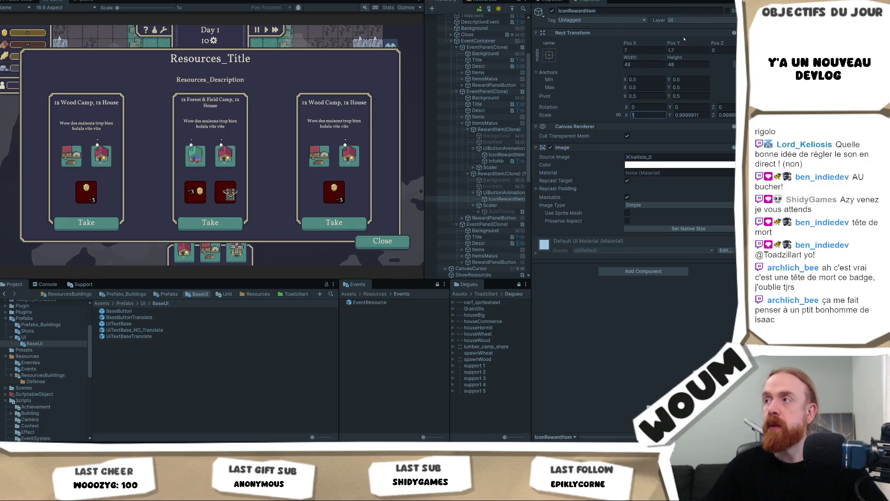
left_click_drag(671, 45, 558, 51)
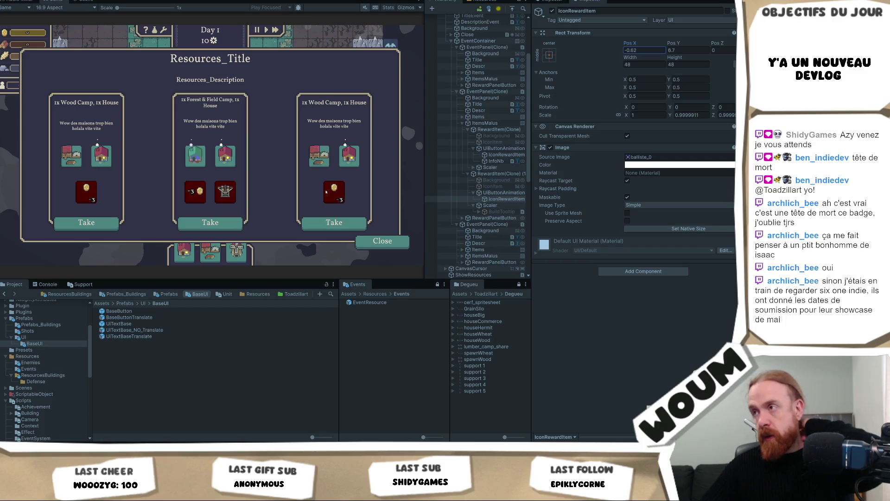
Step: Reselect the ballista's IconRewardItem after raising its Pos Y from 1.7 to 6.7
left_click(501, 199)
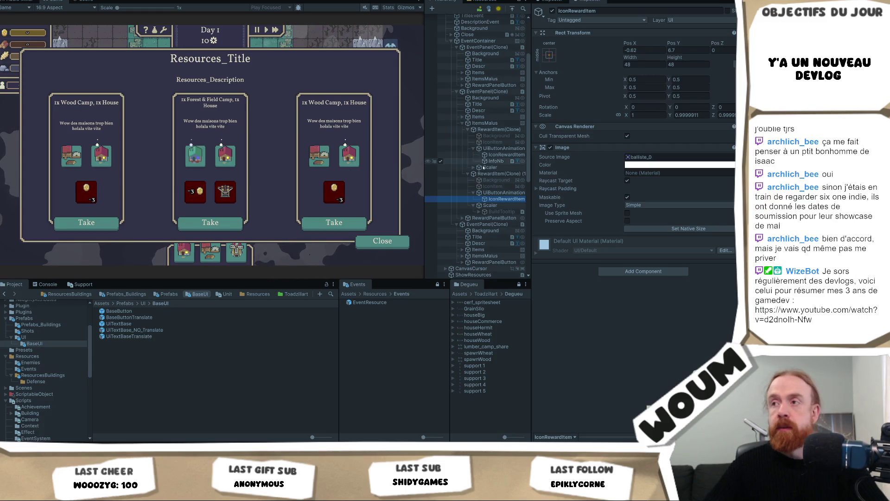
Step: Inspect the gold reward's button animation and icon objects in the Hierarchy
left_click(495, 149)
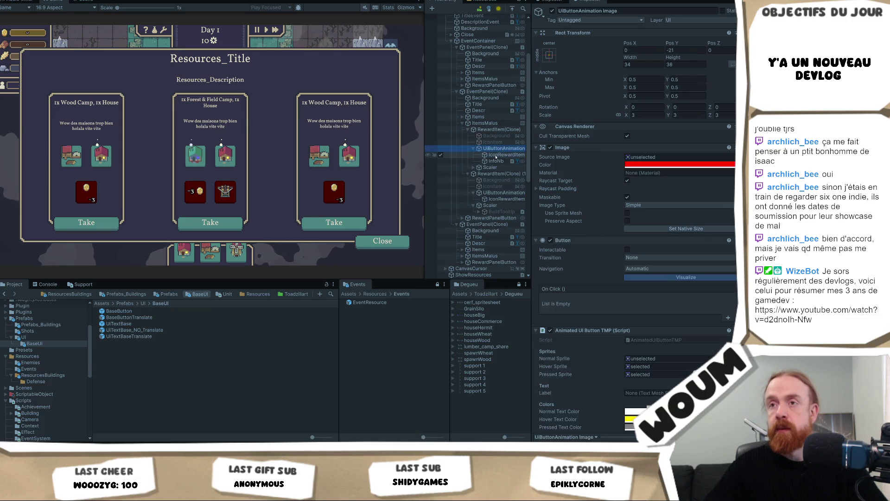
left_click(495, 160)
left_click(493, 155)
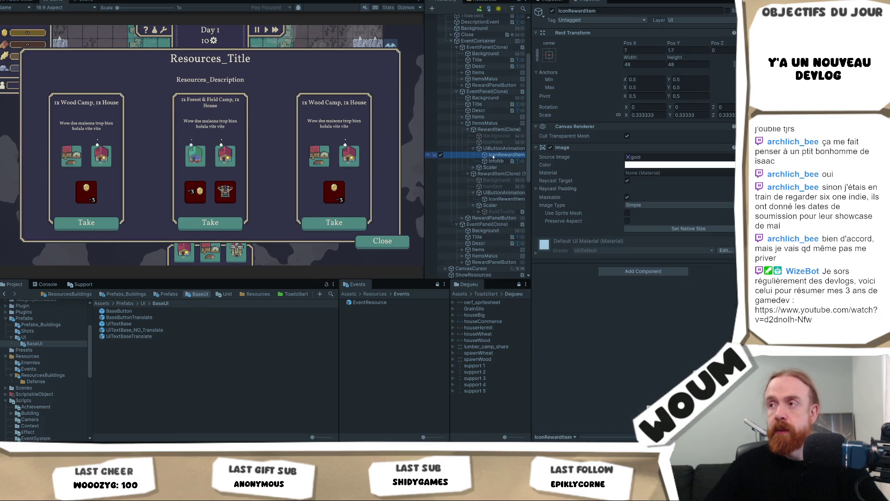
left_click(494, 142)
left_click(501, 148)
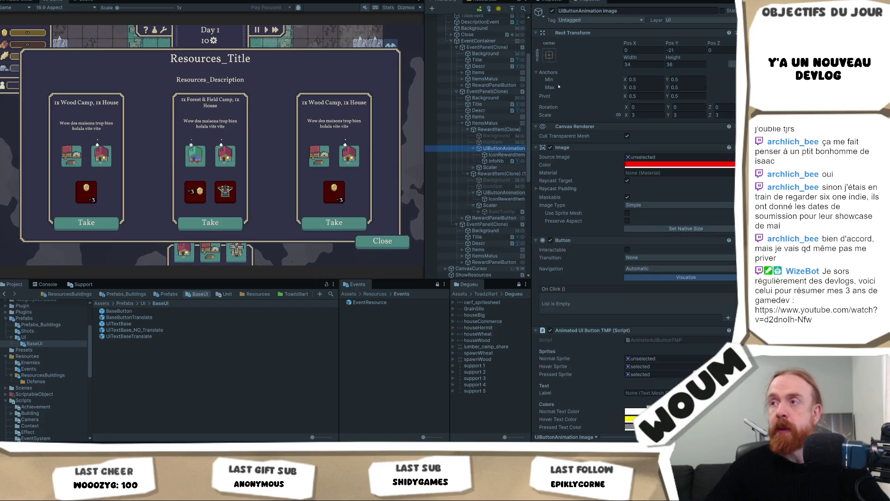
Step: Remove the gold reward's red background and hover it in the Game view to check the tooltip
left_click(550, 148)
left_click(550, 148)
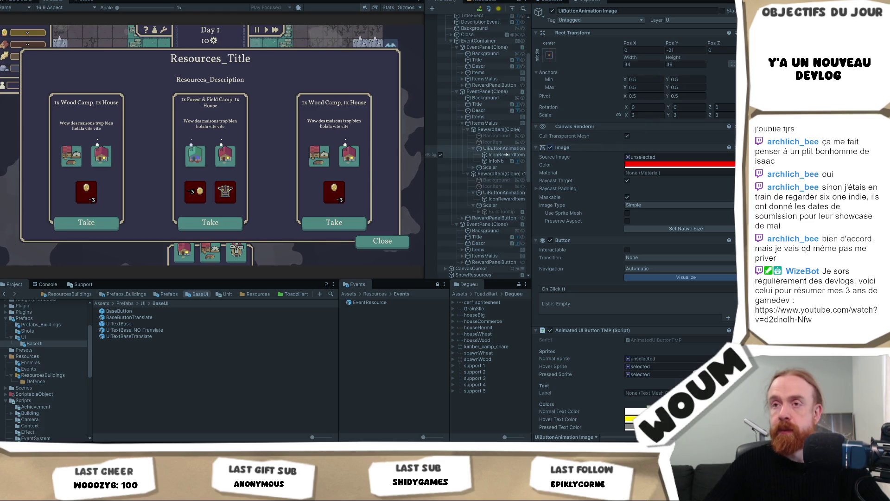
left_click(551, 147)
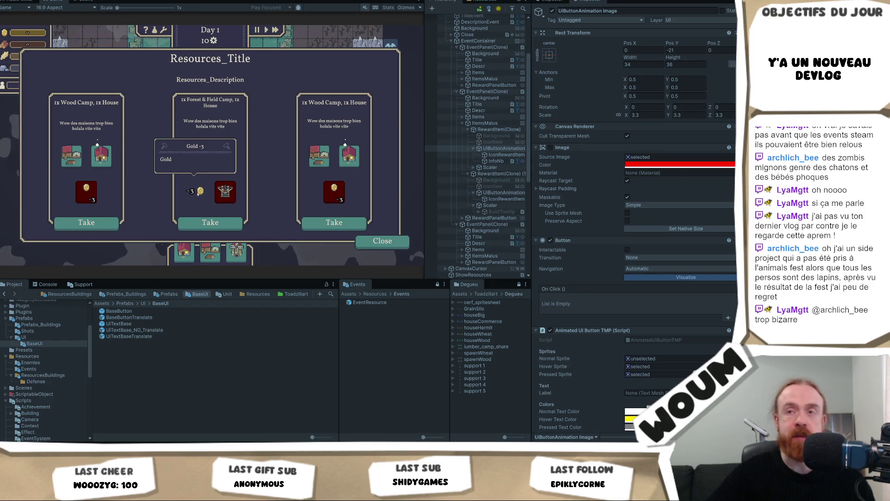
mouse_move(191, 192)
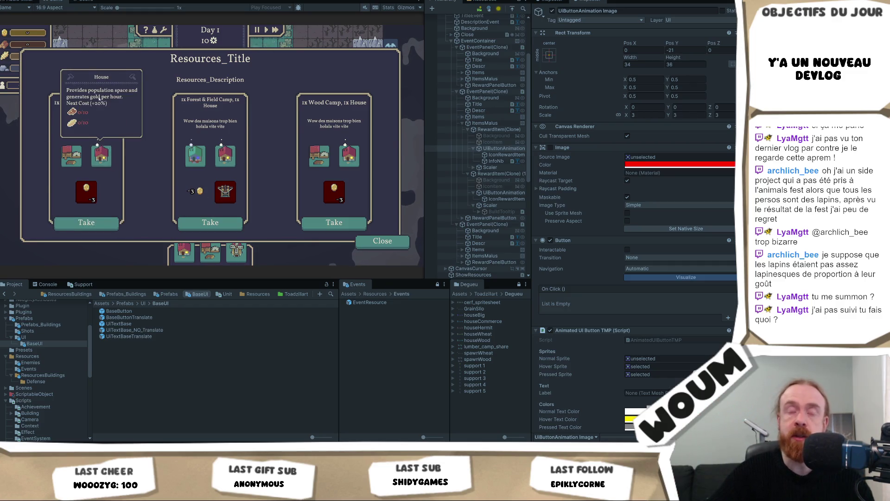
mouse_move(185, 139)
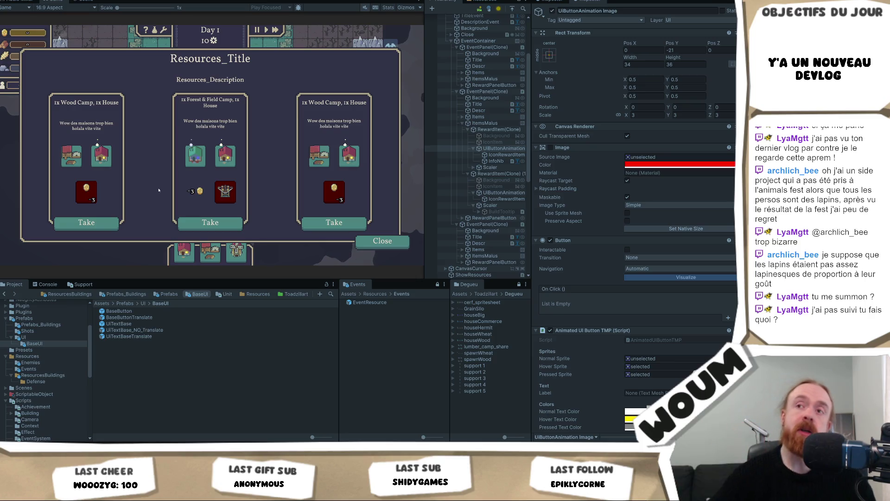
mouse_move(183, 193)
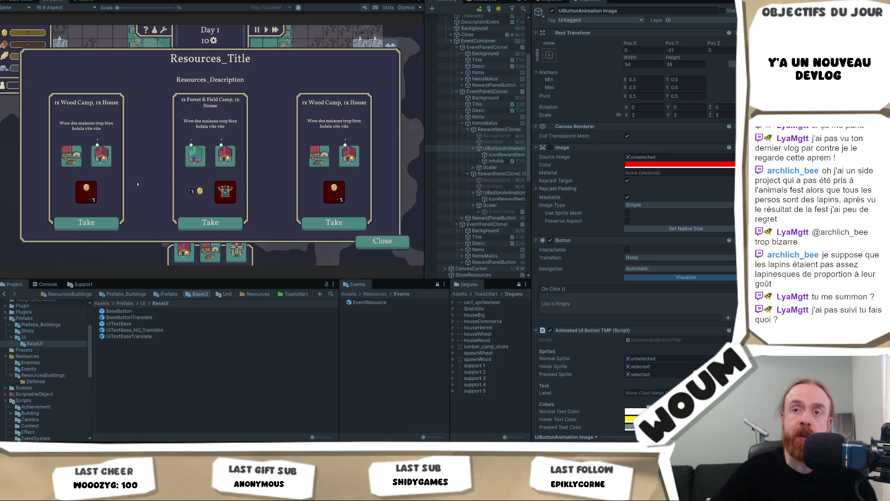
mouse_move(95, 198)
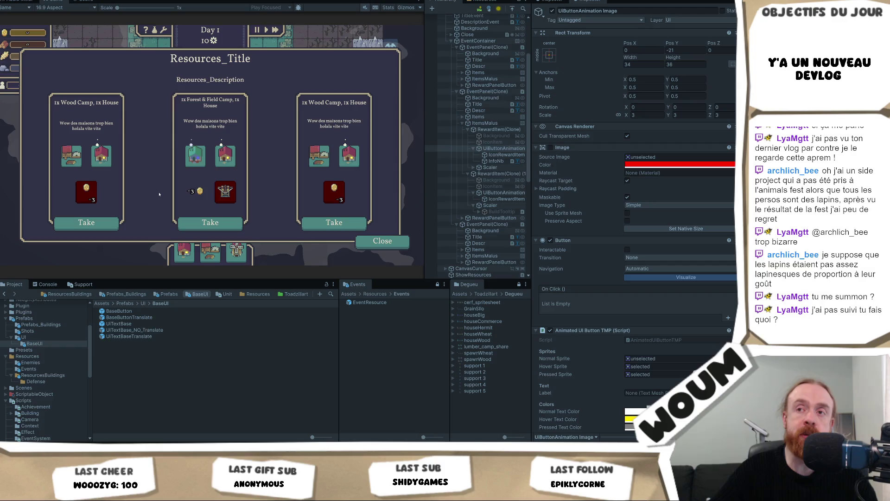
mouse_move(192, 192)
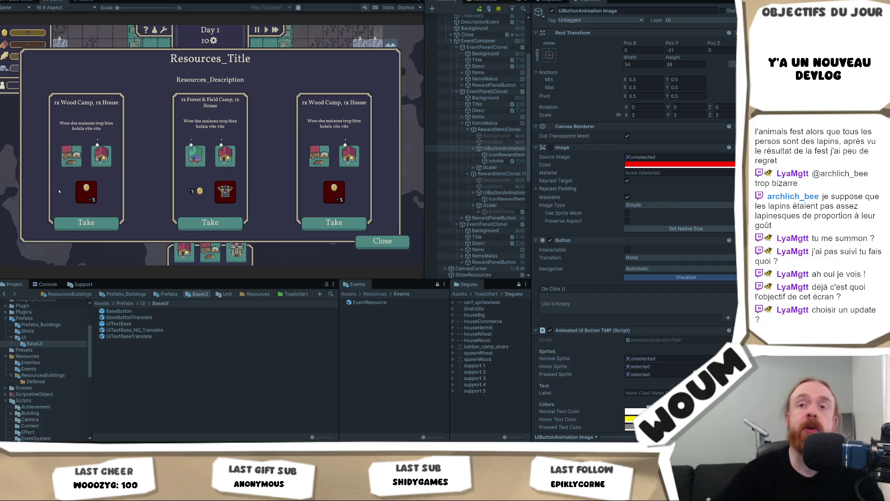
mouse_move(97, 144)
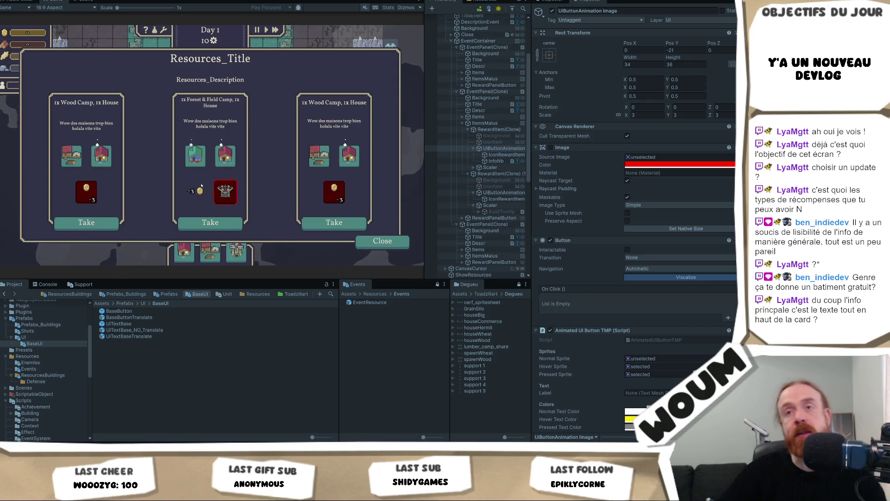
mouse_move(115, 154)
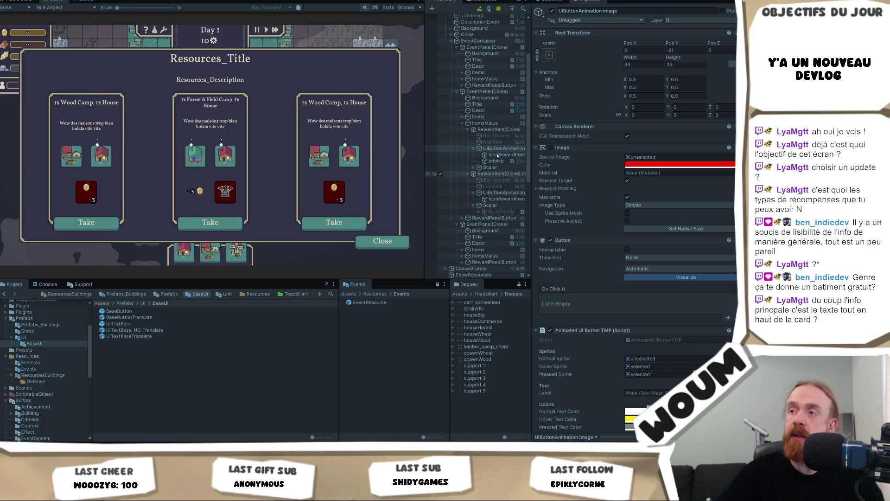
left_click(497, 130)
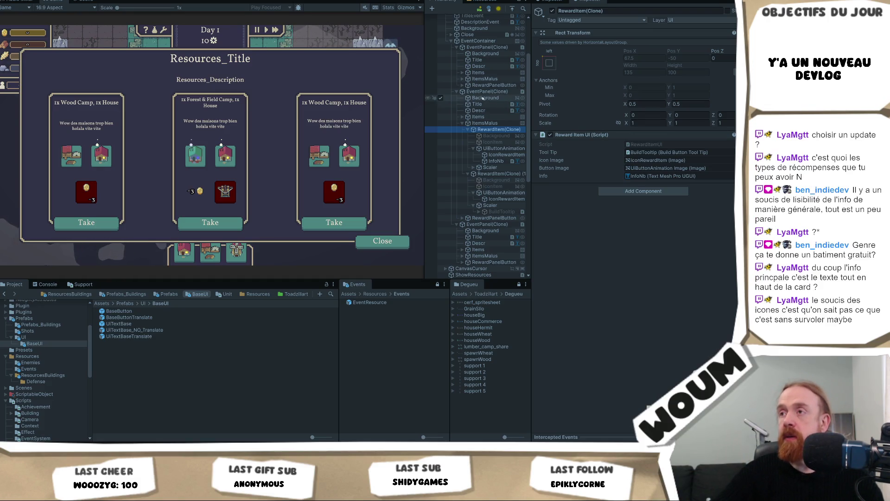
Step: Change the middle card's Title text to 'Des maisons'
left_click(482, 104)
left_click(636, 203)
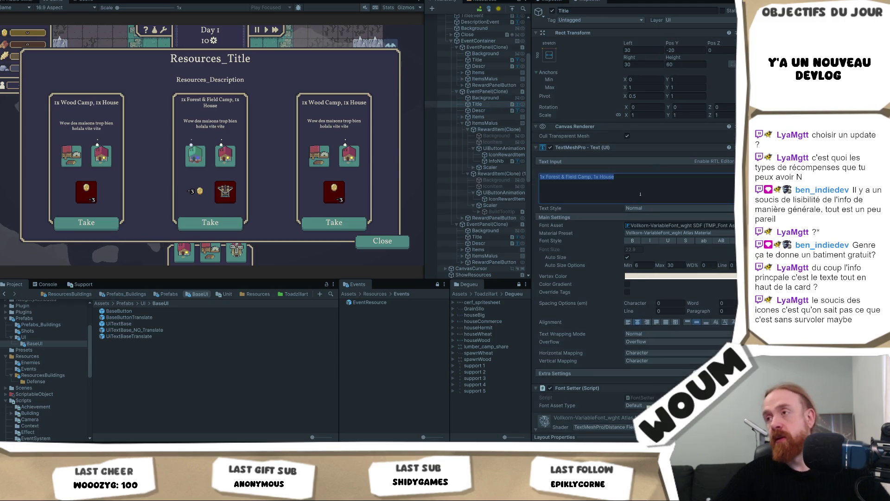
key("ctrl+a")
type("Deqs m")
key("BackSpace")
key("BackSpace")
key("BackSpace")
type("s maisons")
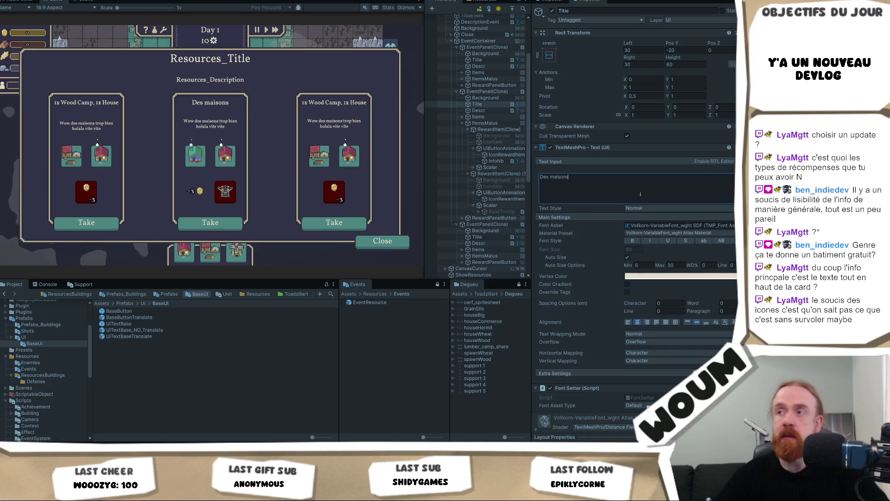
left_click(478, 110)
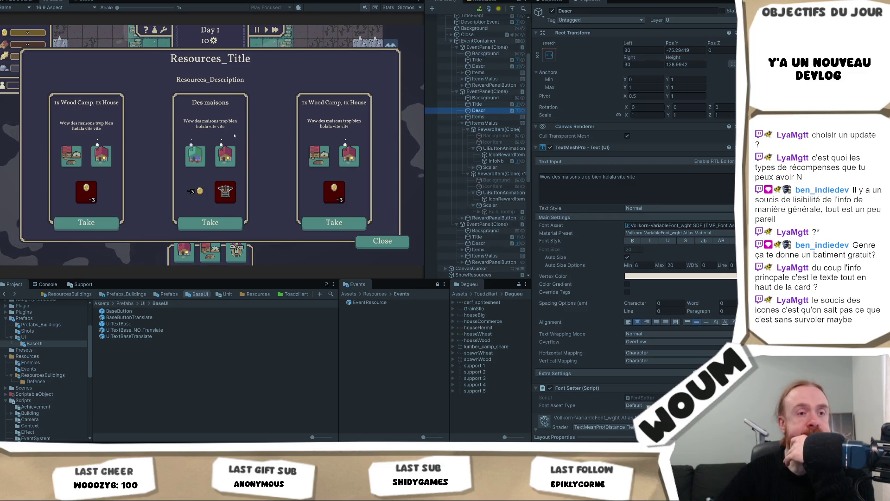
left_click(225, 155)
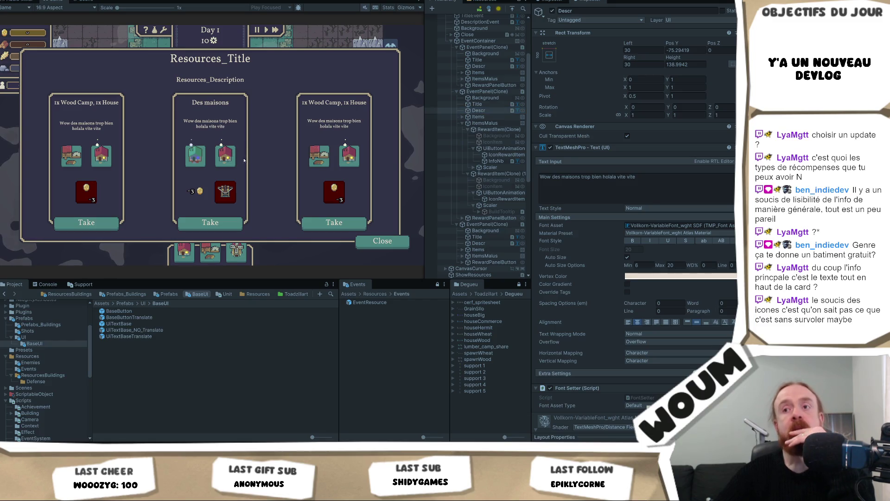
mouse_move(198, 159)
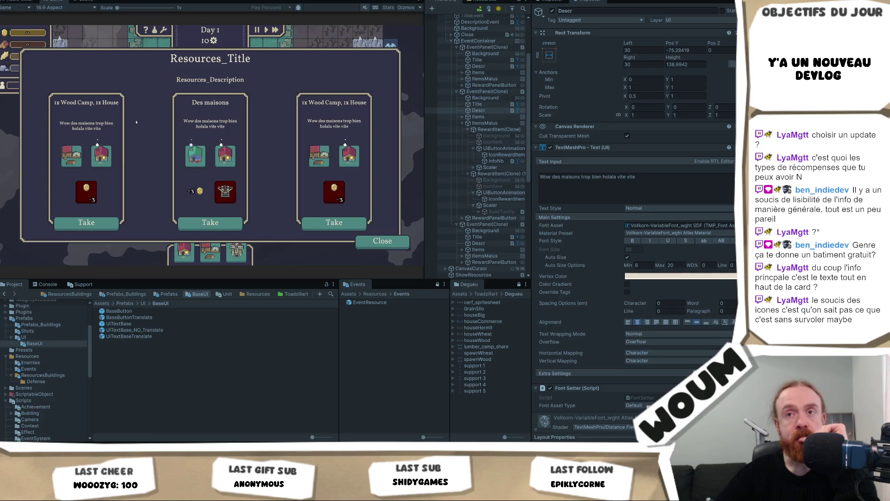
mouse_move(216, 154)
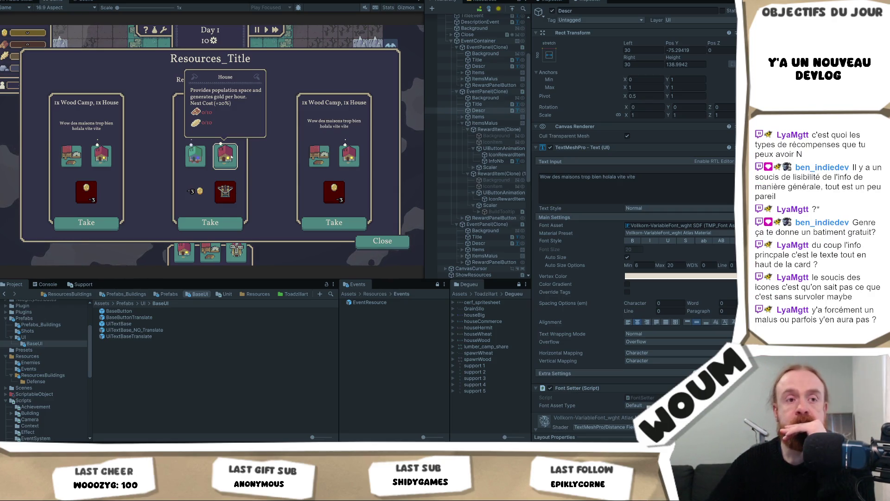
mouse_move(195, 190)
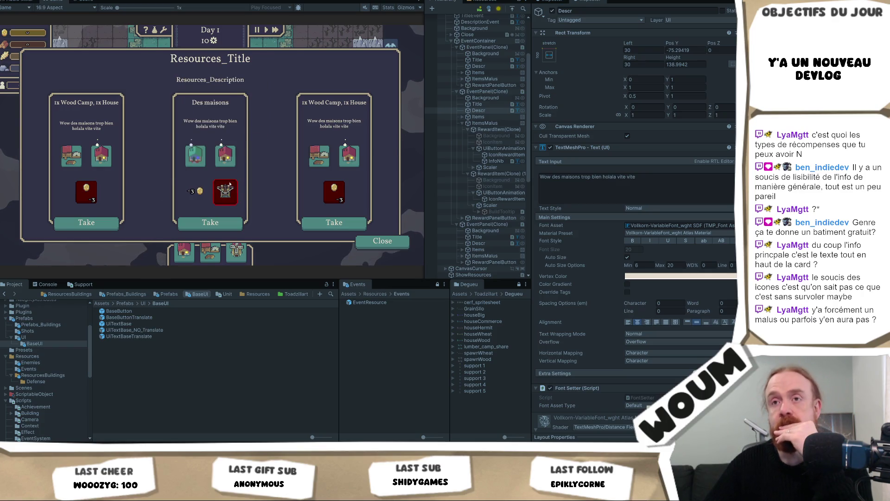
Step: Deactivate the ItemsMalus groups on the middle and left cards
left_click(485, 124)
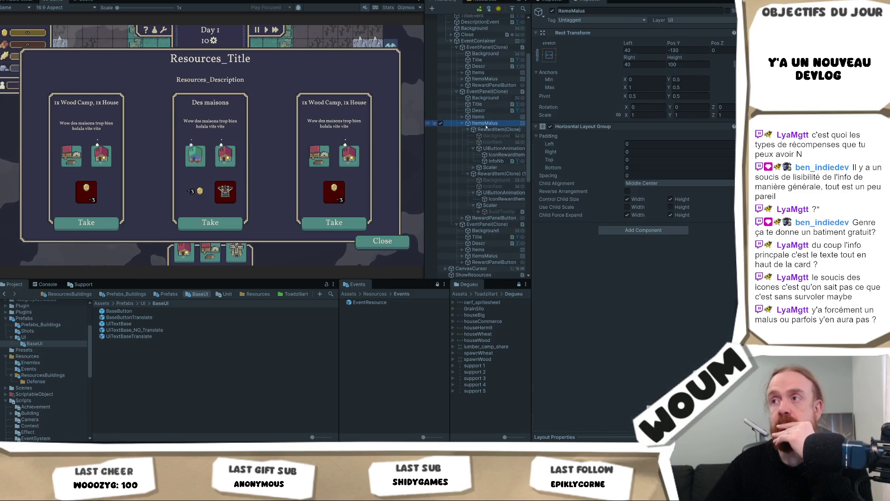
left_click(541, 47)
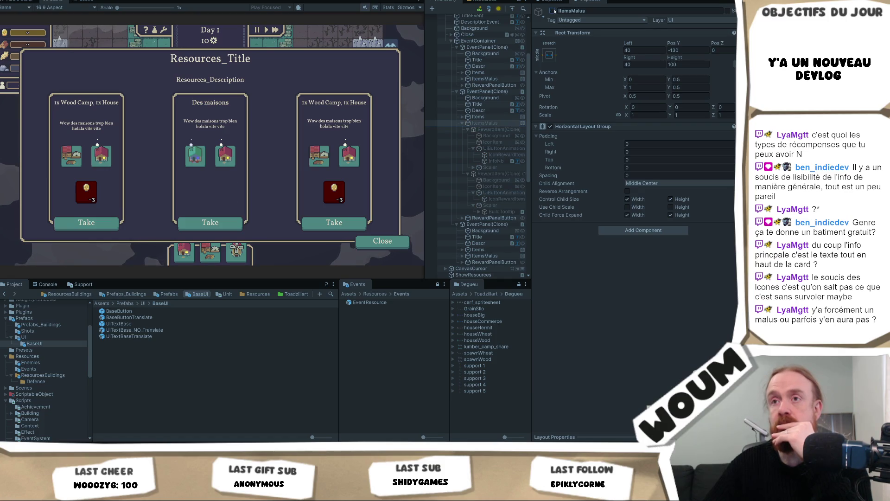
left_click(485, 79)
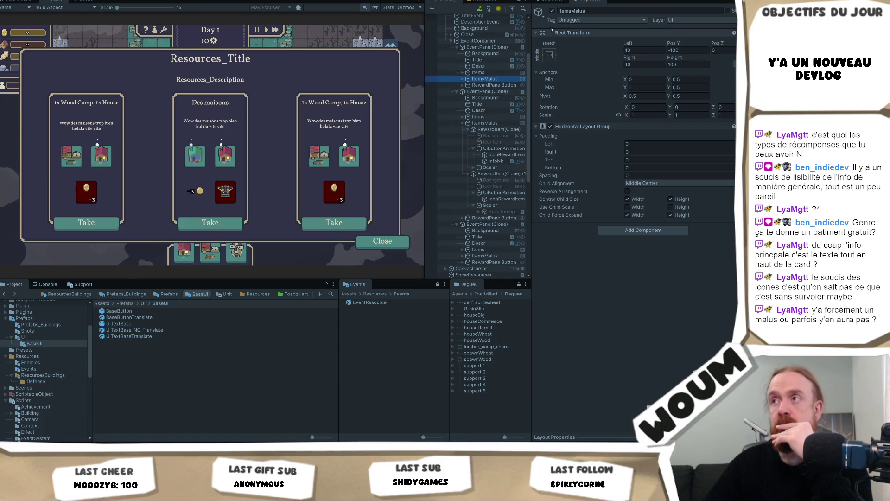
left_click(552, 11)
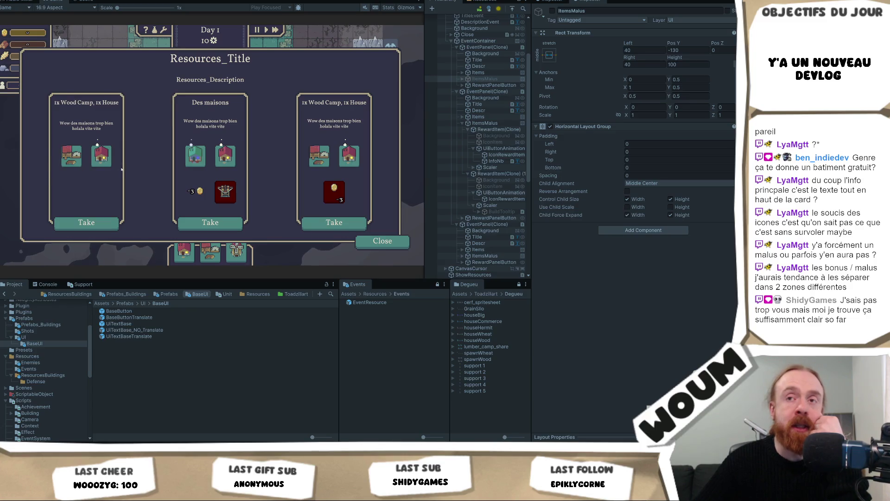
mouse_move(112, 152)
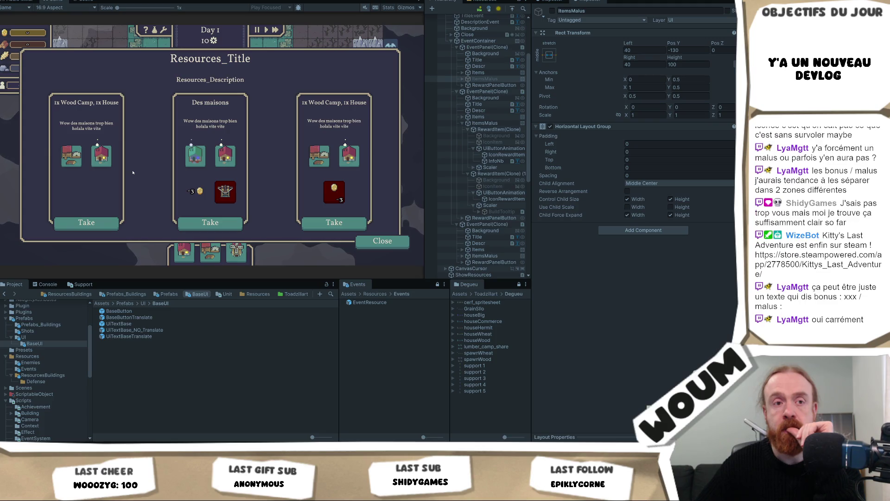
mouse_move(221, 168)
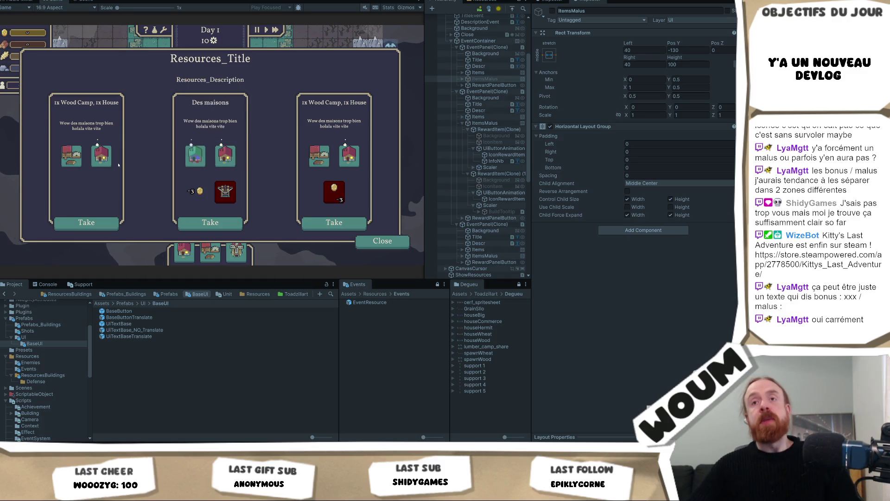
mouse_move(78, 147)
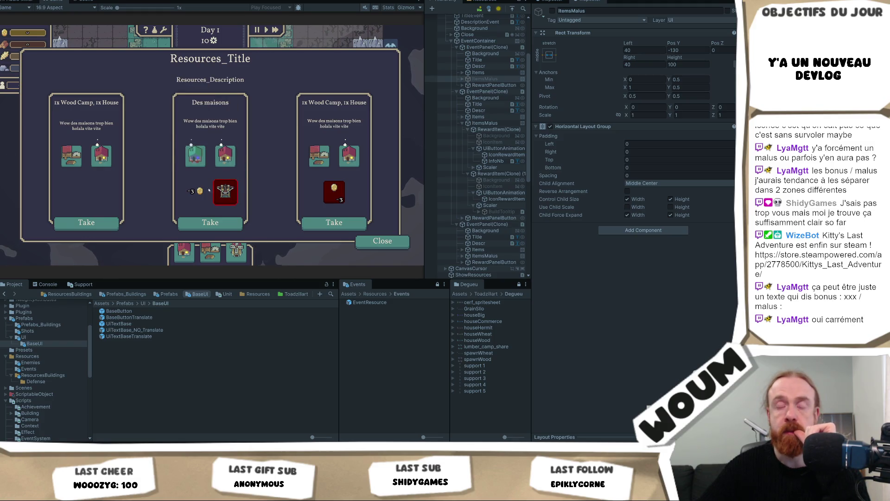
mouse_move(200, 191)
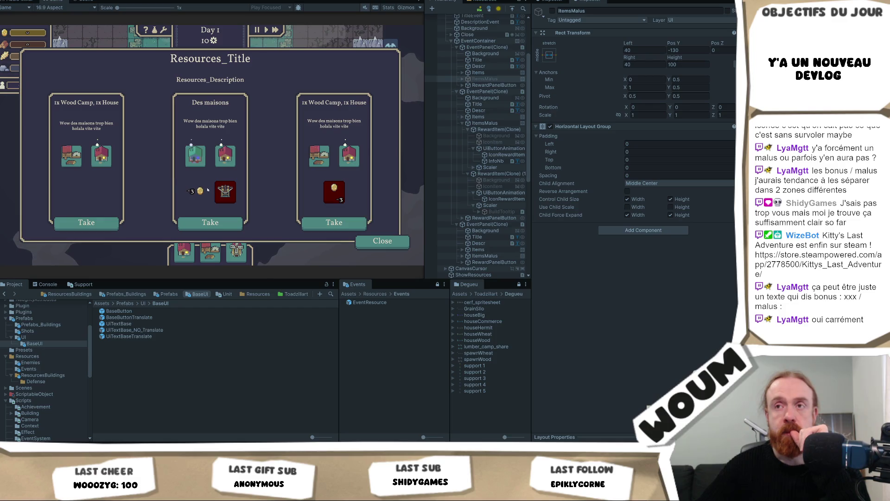
mouse_move(215, 159)
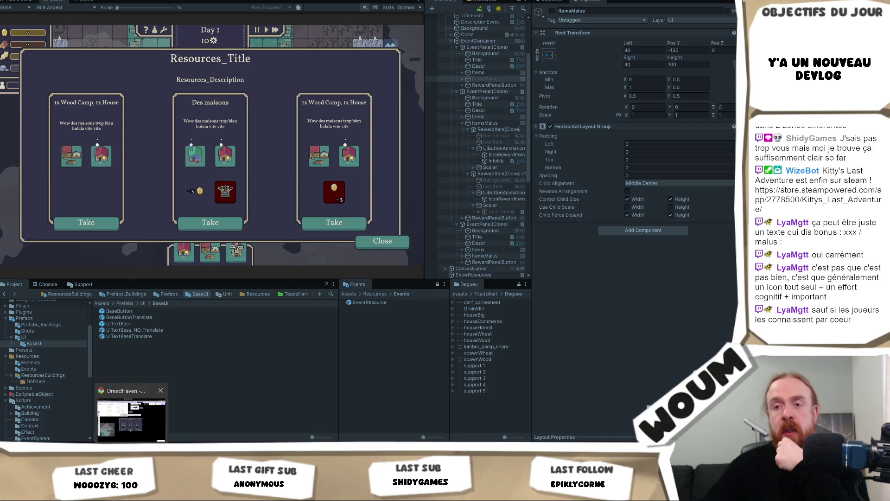
Step: Search the Steam store for '9 kings' and enlarge the store page's third screenshot
left_click(133, 397)
left_click(375, 433)
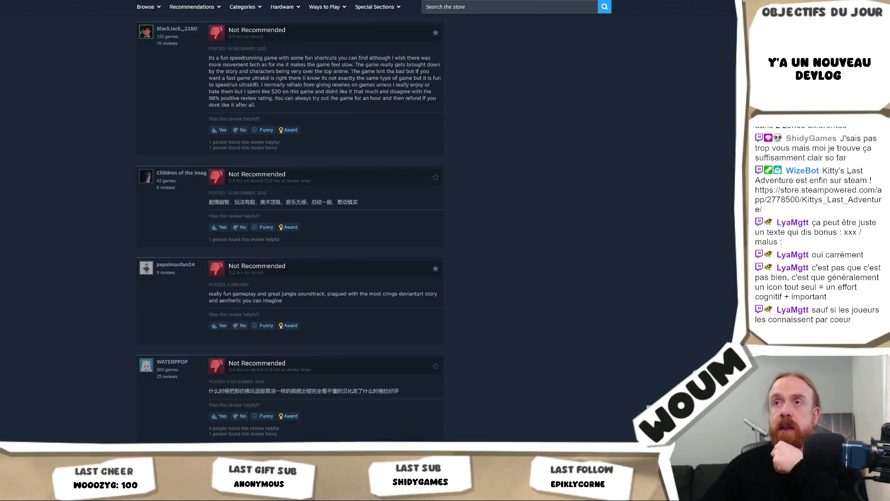
scroll(490, 35, "up", 20)
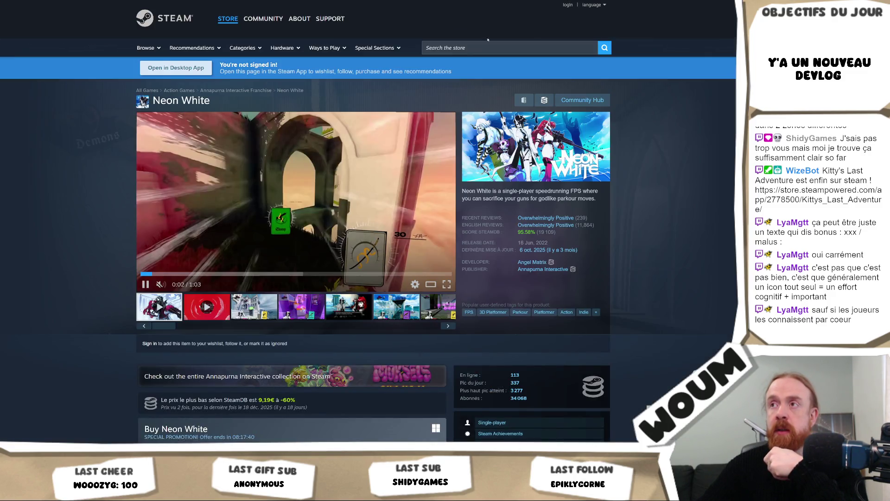
left_click(483, 48)
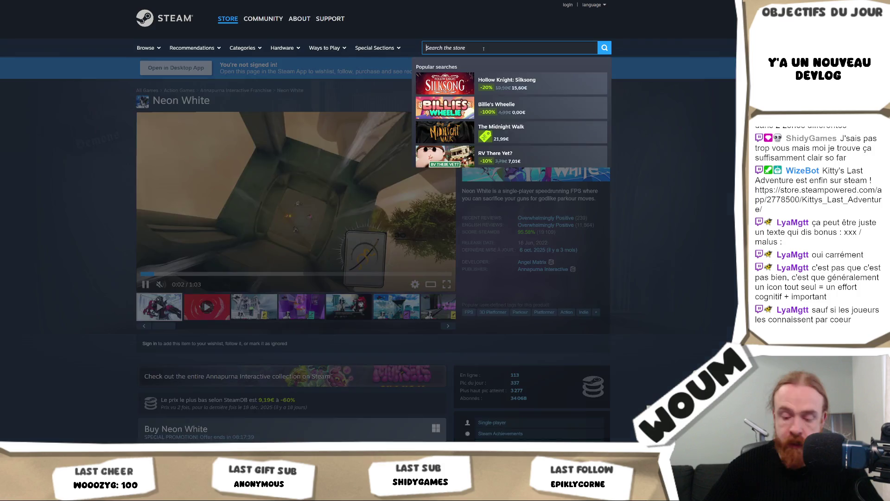
type("9 kings")
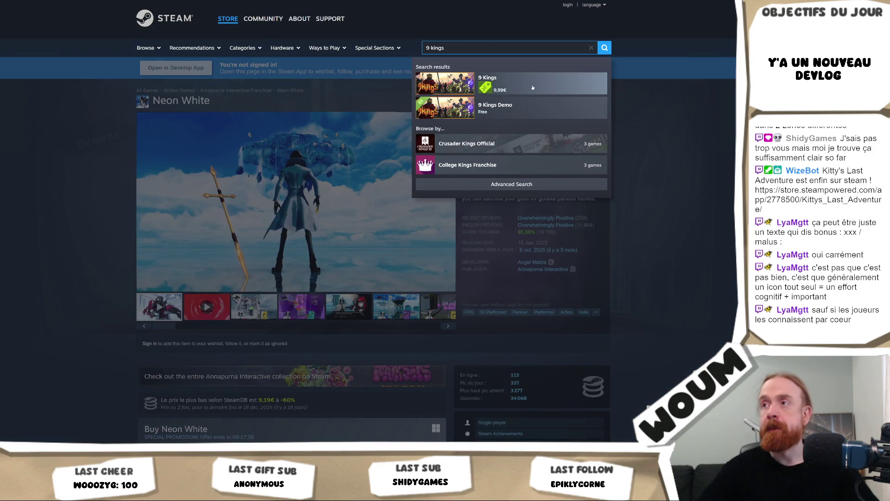
left_click(533, 87)
left_click(255, 309)
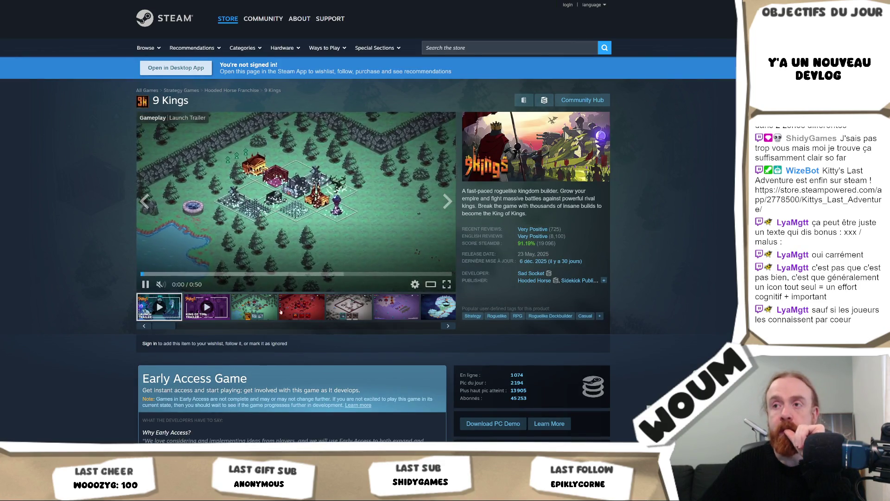
left_click(372, 210)
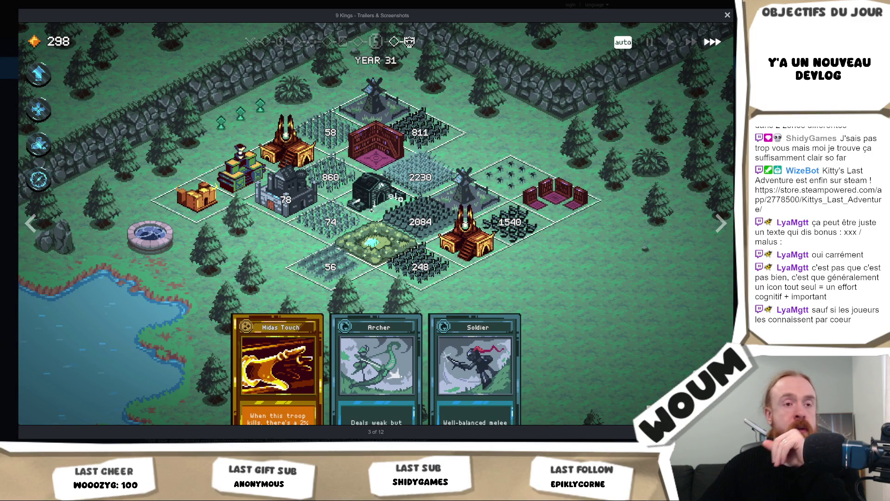
Step: Page through the red, purple and grey 9 Kings screenshots, then return to Unity
key("Escape")
left_click(314, 311)
left_click(278, 260)
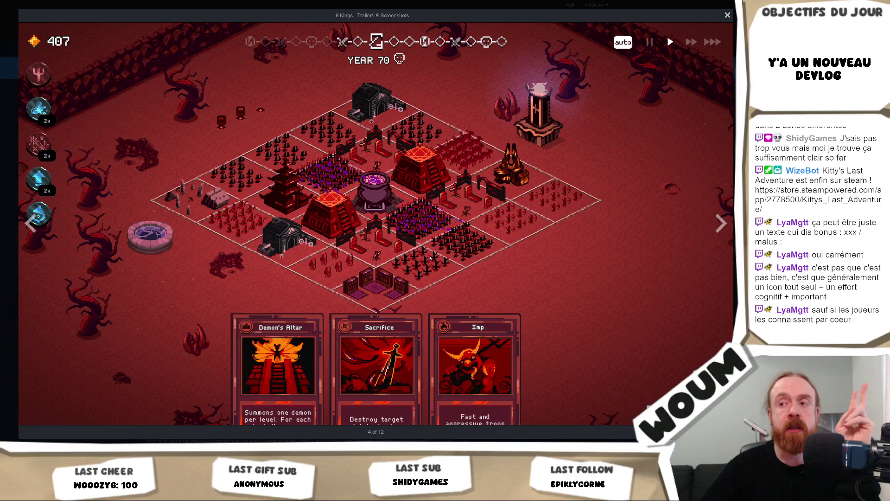
left_click(721, 224)
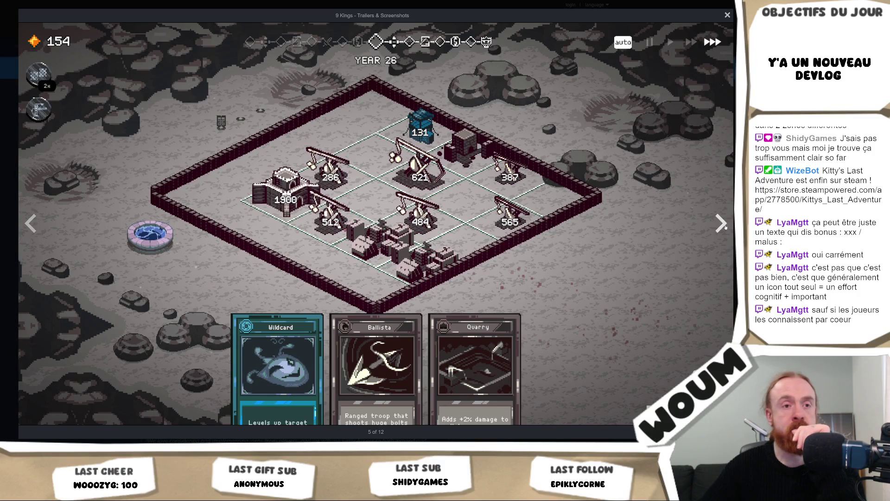
left_click(722, 224)
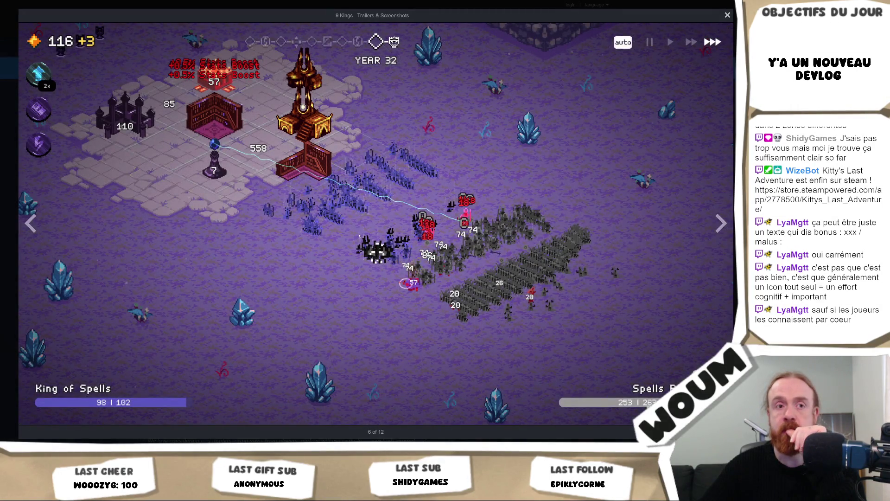
left_click(39, 235)
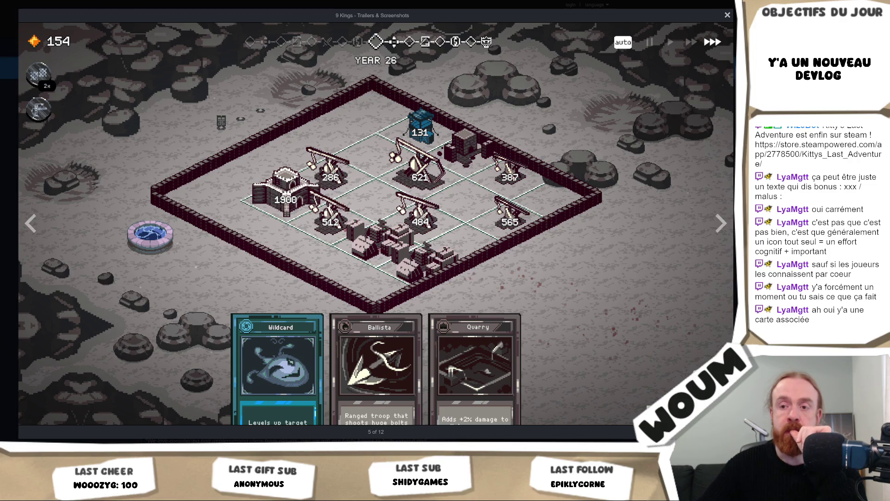
key("alt+Tab")
mouse_move(215, 148)
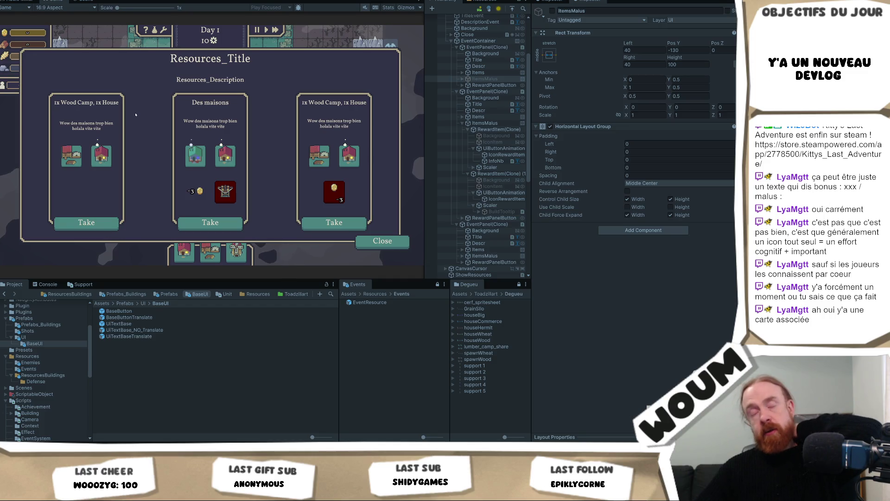
mouse_move(58, 147)
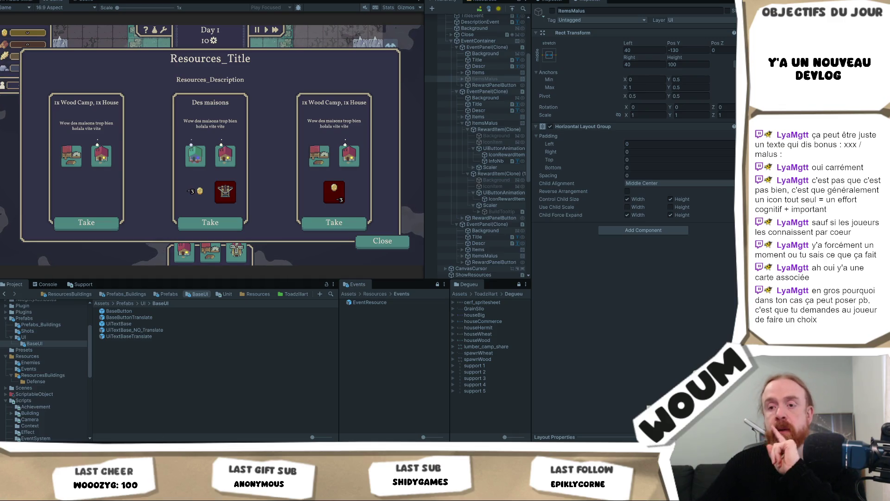
Step: View The King Is Watching's three-card troop upgrade screenshot on Steam, then open a new tab
key("alt+Tab")
key("ctrl+Tab")
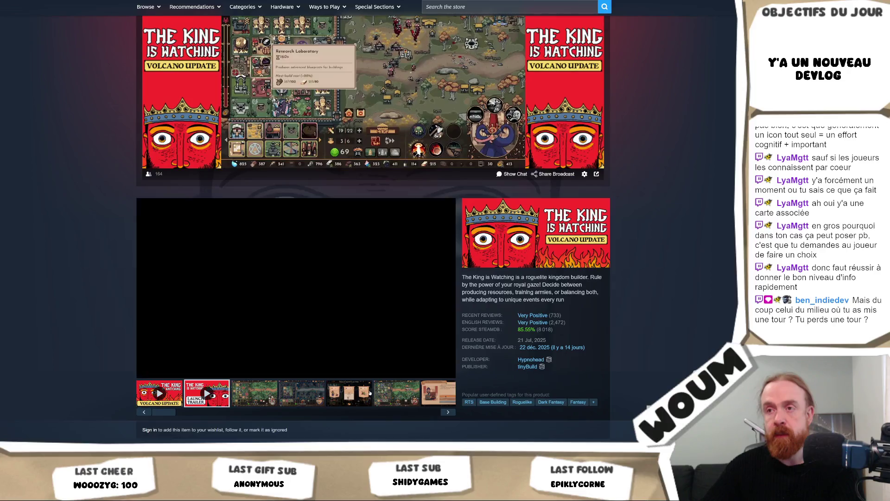
left_click(369, 393)
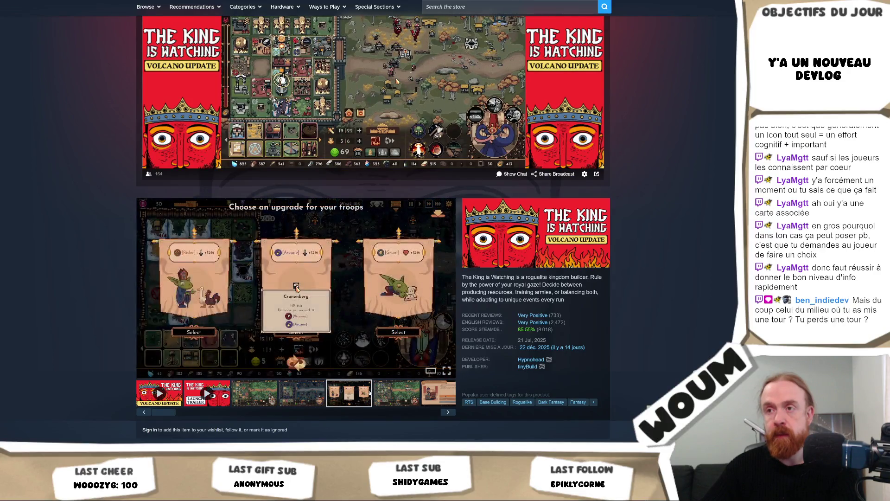
key("Left")
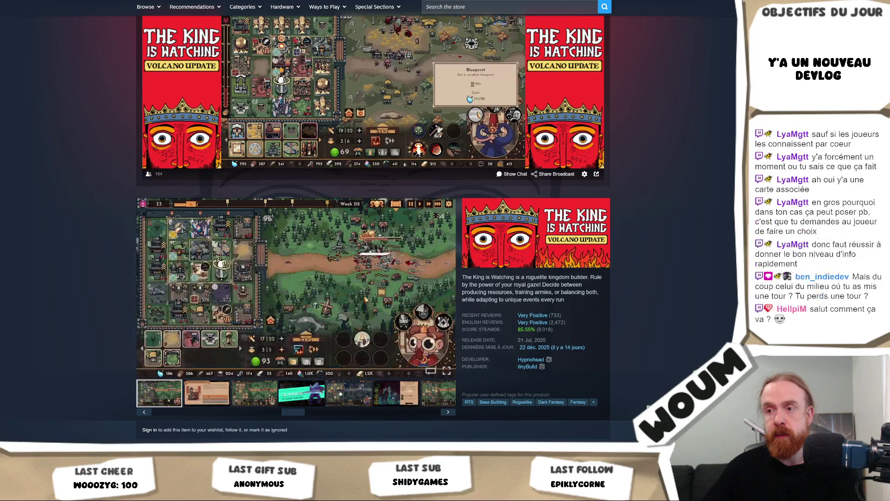
key("ctrl+t")
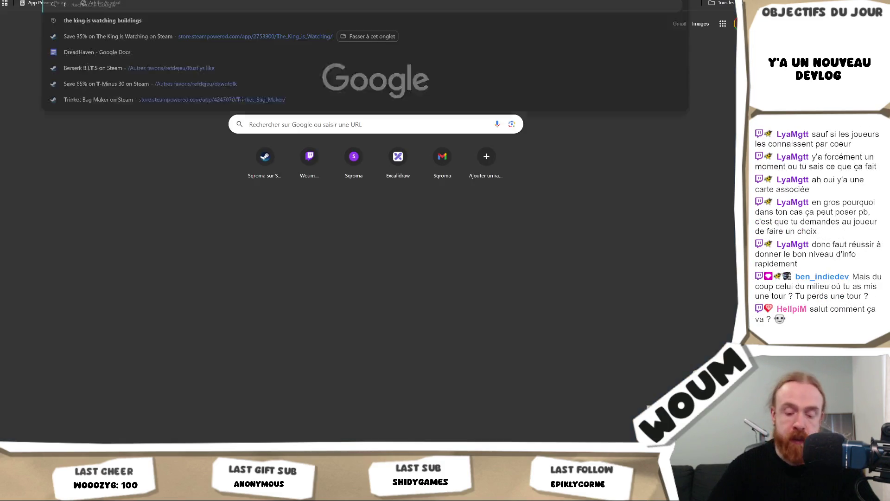
Step: Search Google for 'the king is watching shop', then return to the Unity editor
type("the king is watchi")
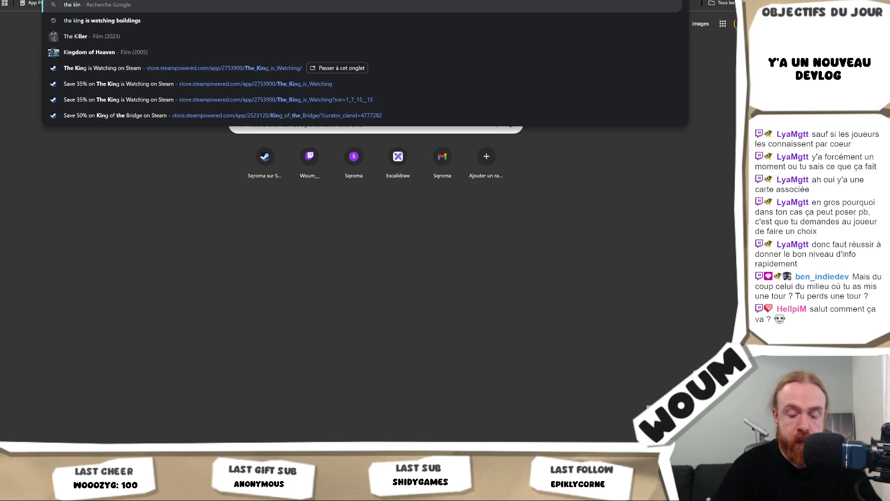
type("ng shop")
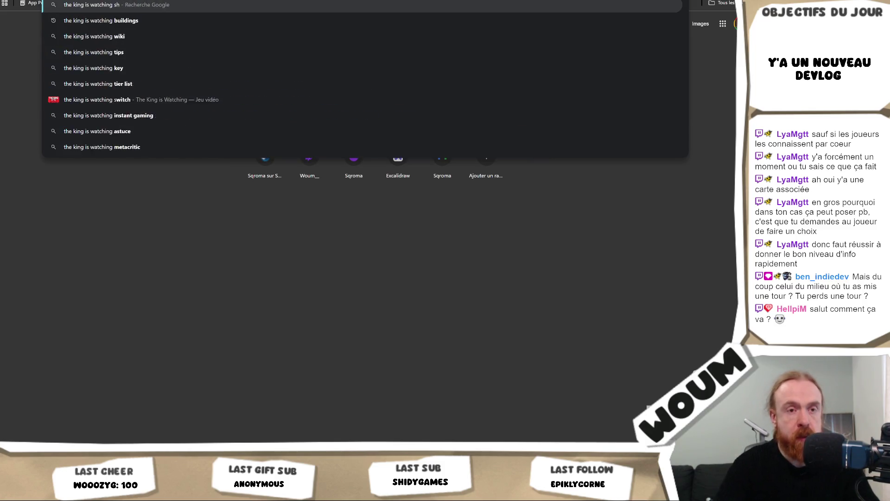
key("Return")
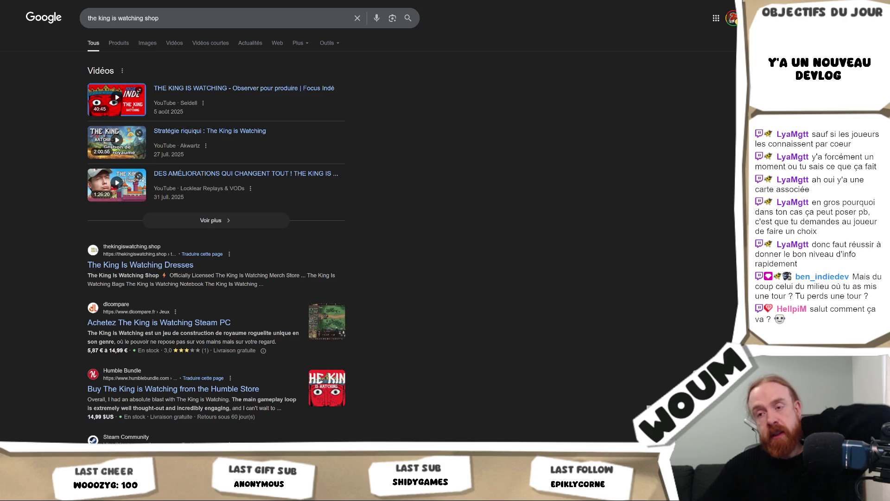
key("alt+Tab")
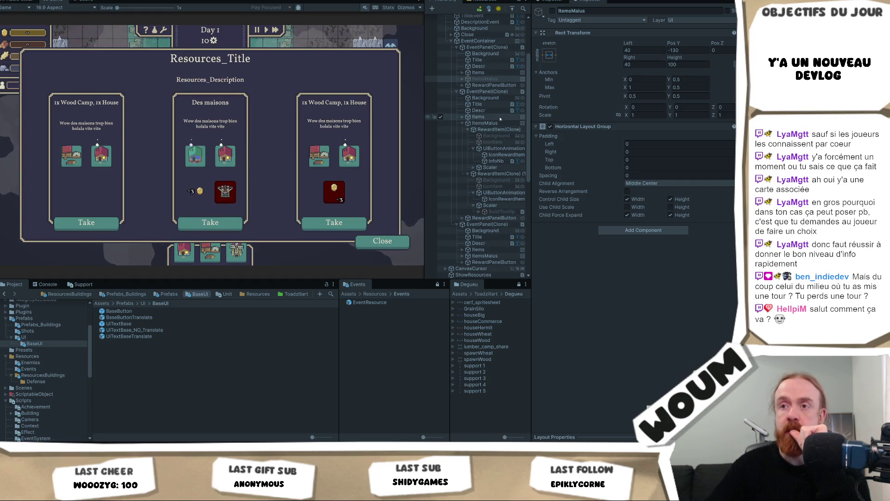
Step: Select the IconRewardItem object under RewardItem(Clone) (1) > UIButtonAnimation in the Hierarchy
scroll(491, 153, "up", 3)
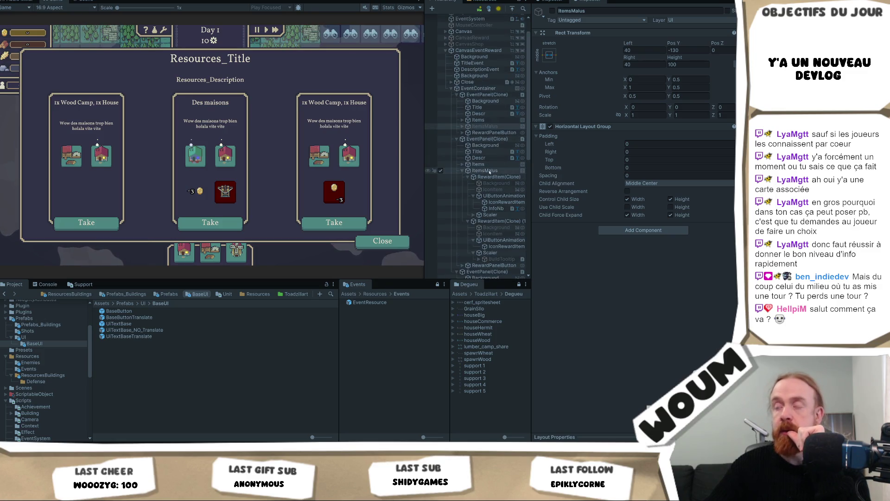
left_click(499, 221)
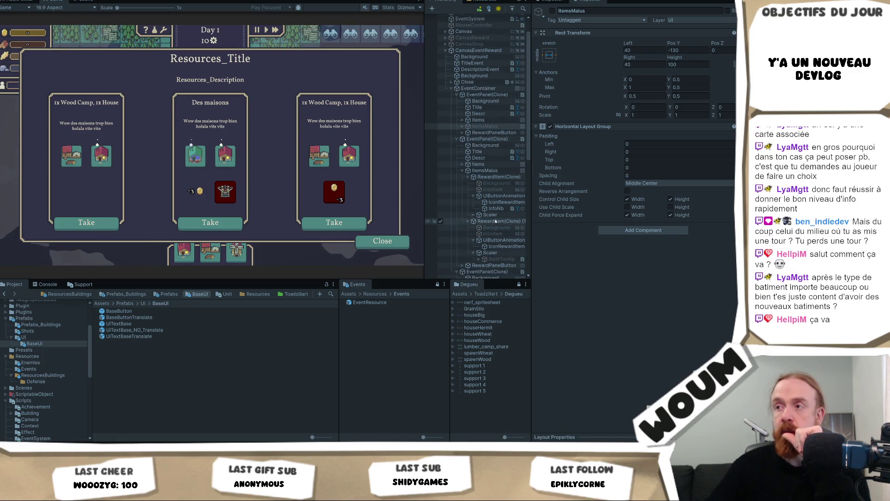
left_click(503, 240)
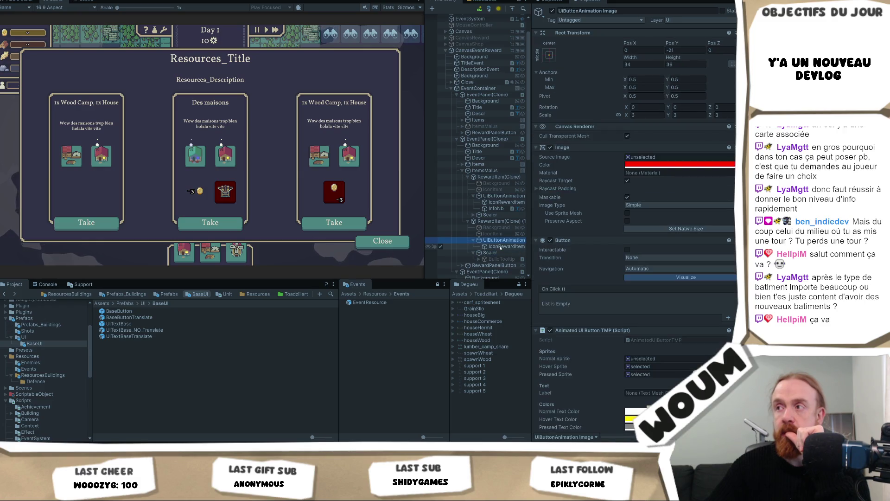
left_click(505, 247)
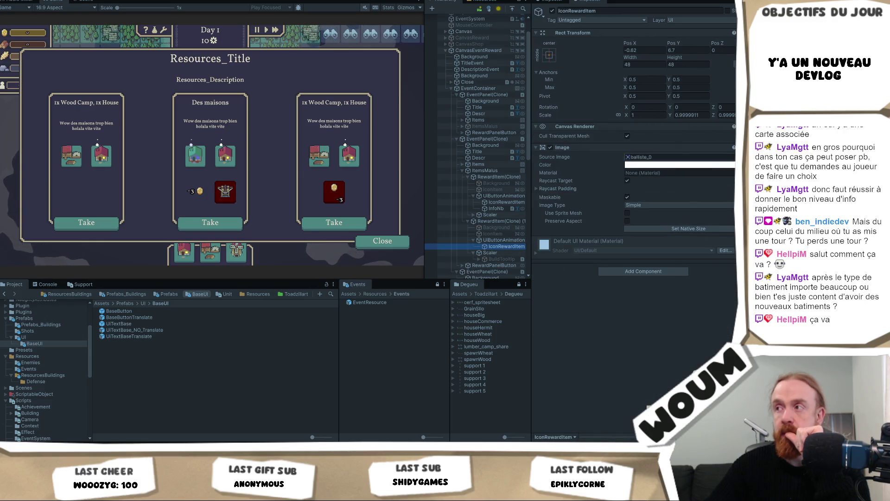
Step: Search the icon's sprite picker for windmill, mountain and wind sprites
left_click(731, 157)
type("windmi")
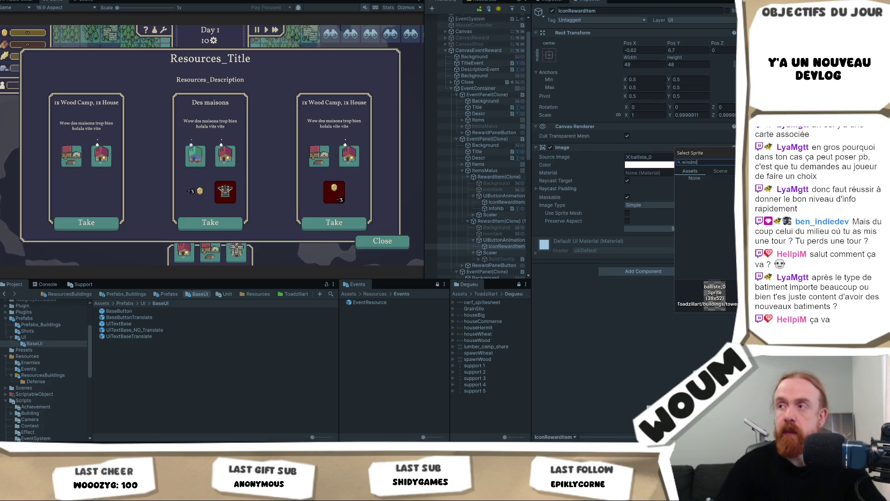
key("BackSpace")
key("BackSpace")
key("ctrl+a")
type("m")
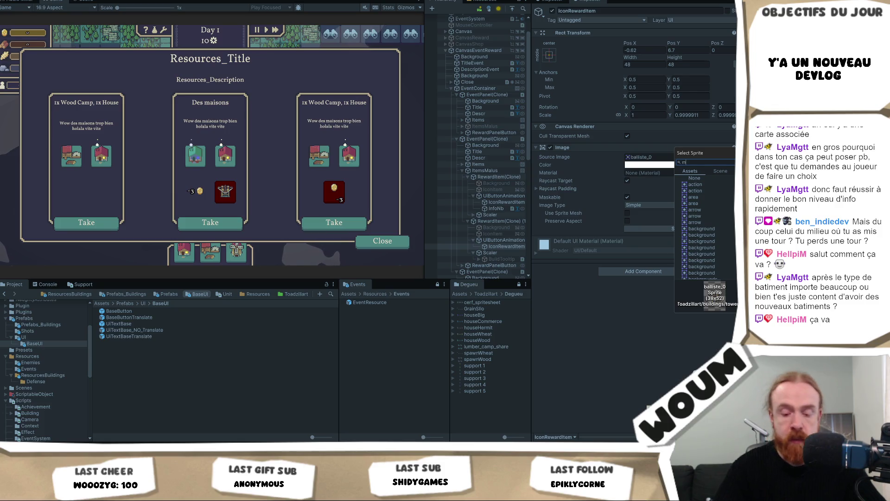
type("oul")
key("BackSpace")
key("BackSpace")
key("BackSpace")
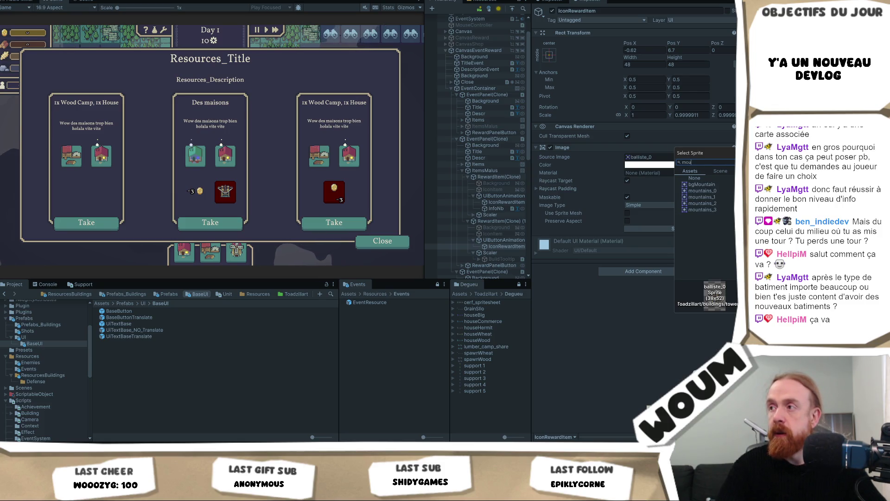
type("win")
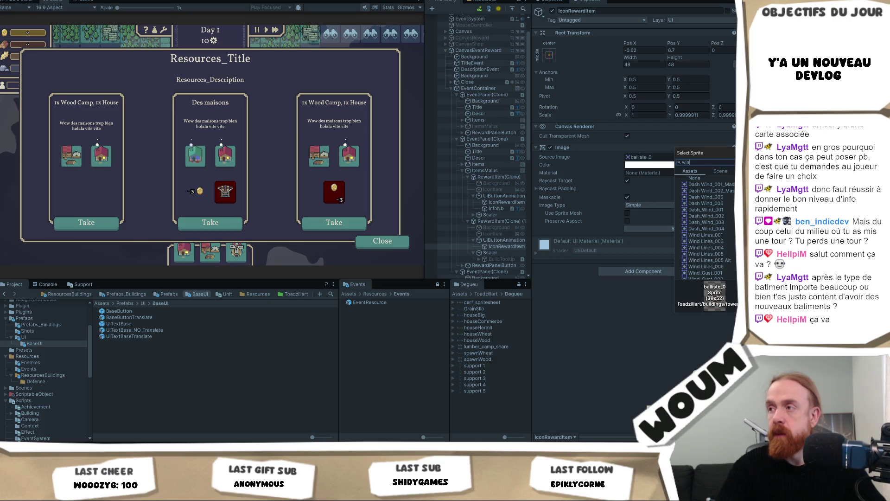
scroll(708, 234, "down", 3)
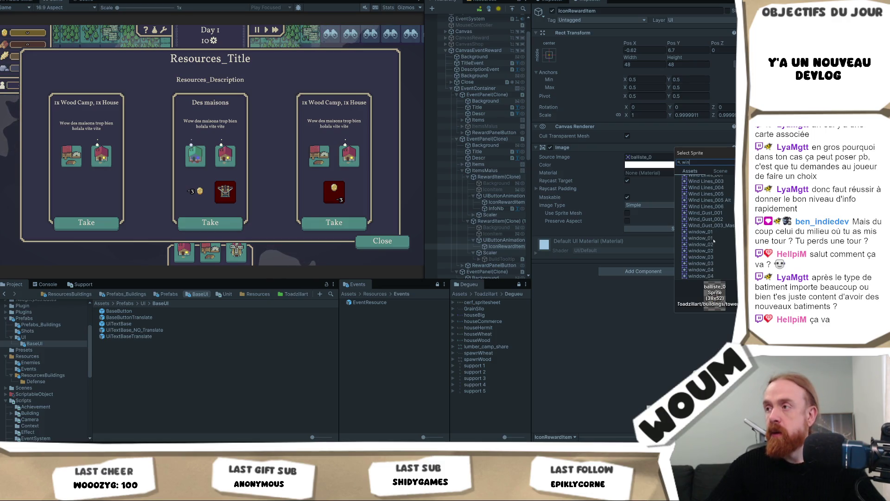
scroll(709, 236, "up", 3)
Step: Assign houseWood_0 as the icon's Source Image, then view the Console and Support tabs
key("BackSpace")
key("BackSpace")
key("BackSpace")
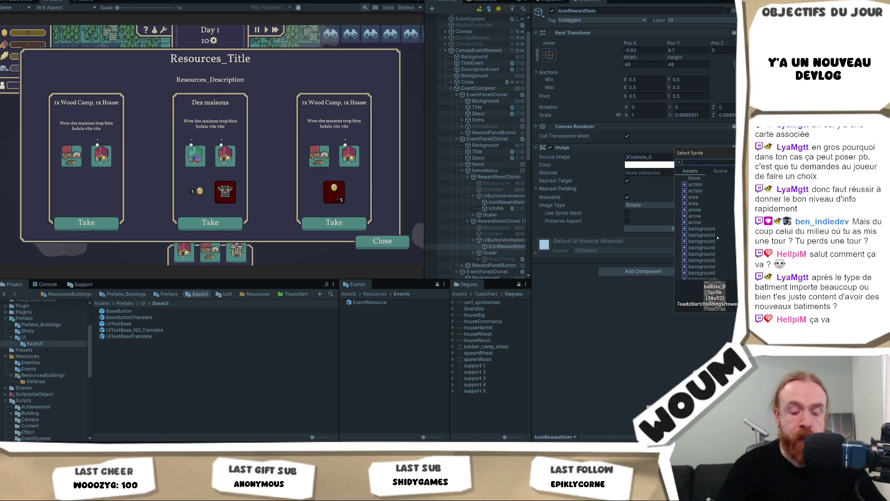
type("woodc")
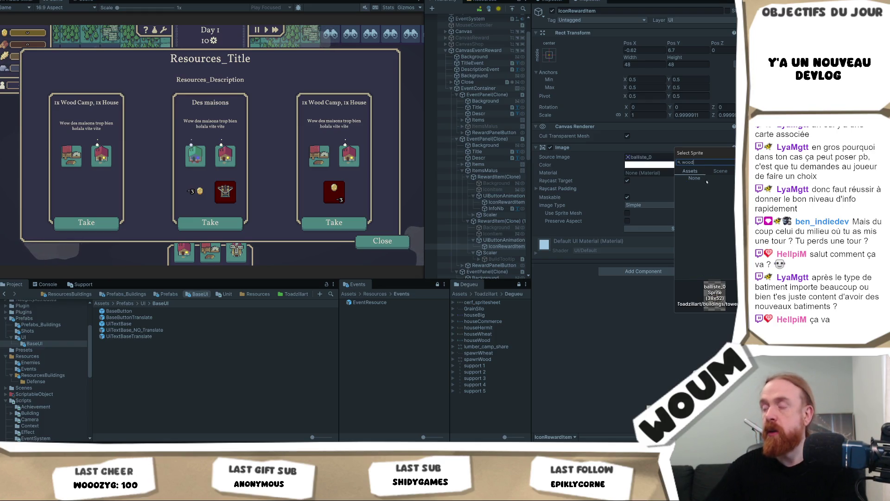
key("BackSpace")
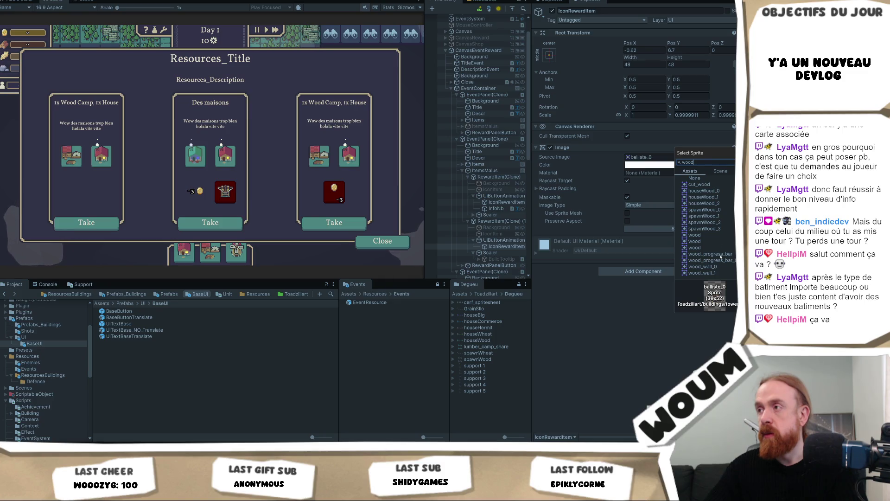
left_click(704, 190)
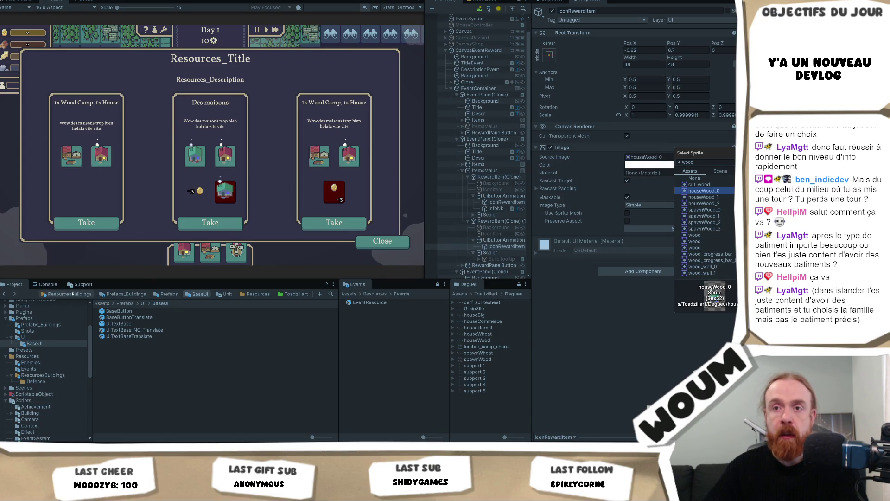
left_click(48, 284)
left_click(82, 284)
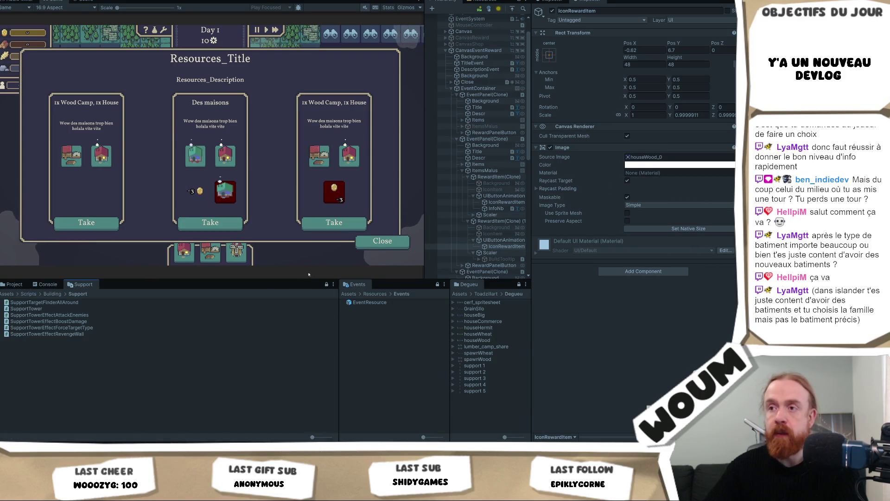
Step: Ping the icon's sprite and open Toadzillart's buildings/resources folder in the Project browser
left_click(330, 284)
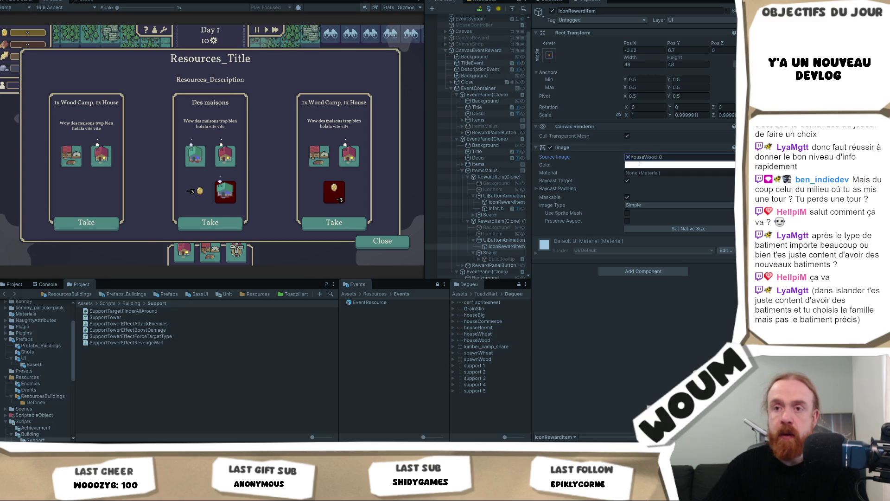
left_click(644, 158)
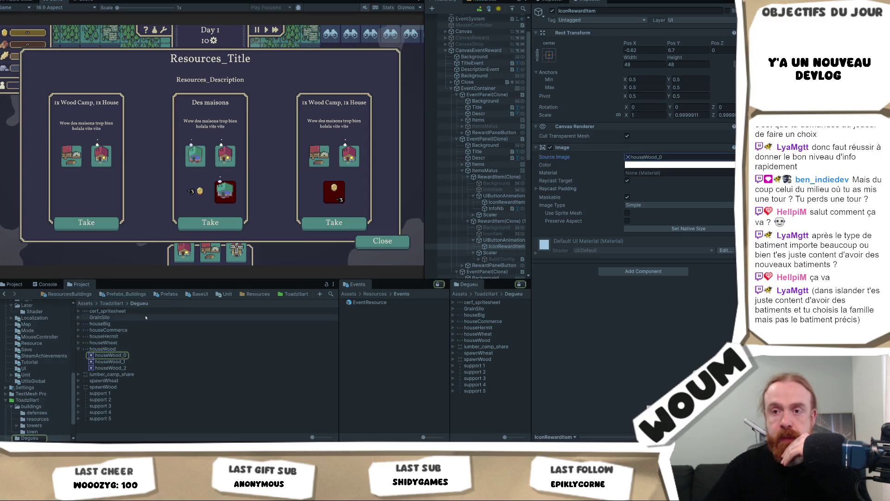
left_click(117, 304)
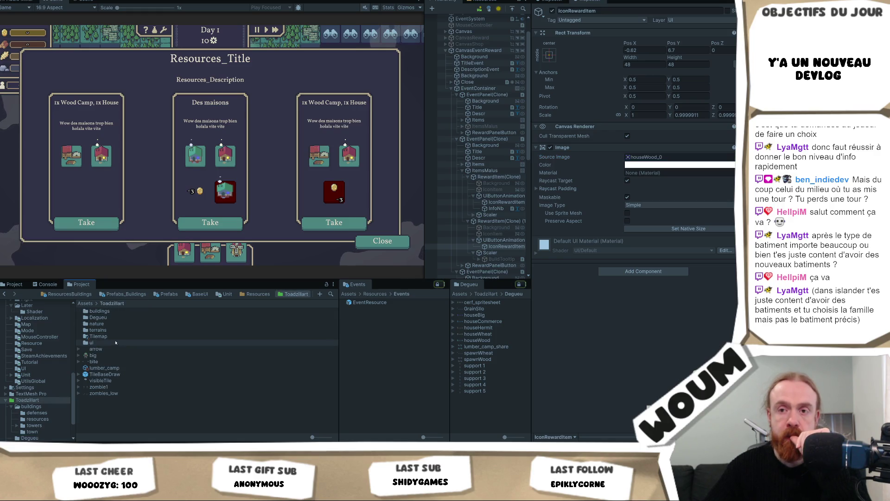
double_click(100, 311)
double_click(105, 317)
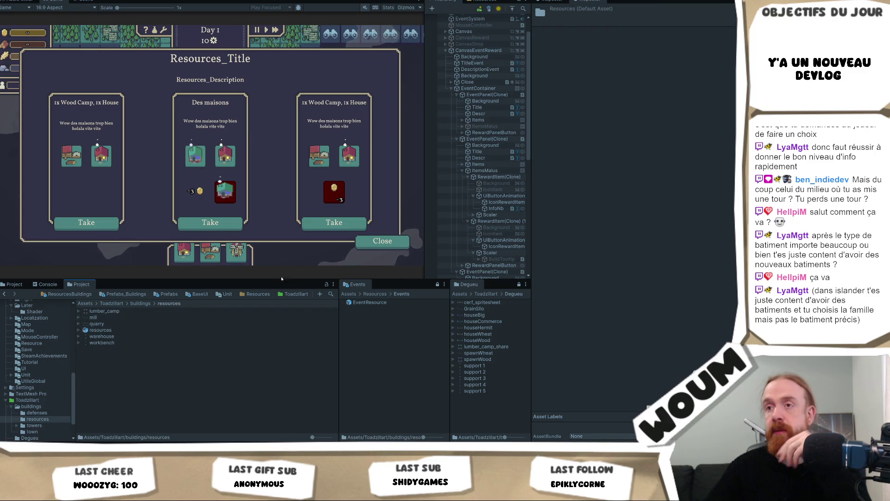
left_click(498, 177)
Step: Set the middle card's IconRewardItem Source Image to mill_0 via a 'mill' sprite search
left_click(502, 240)
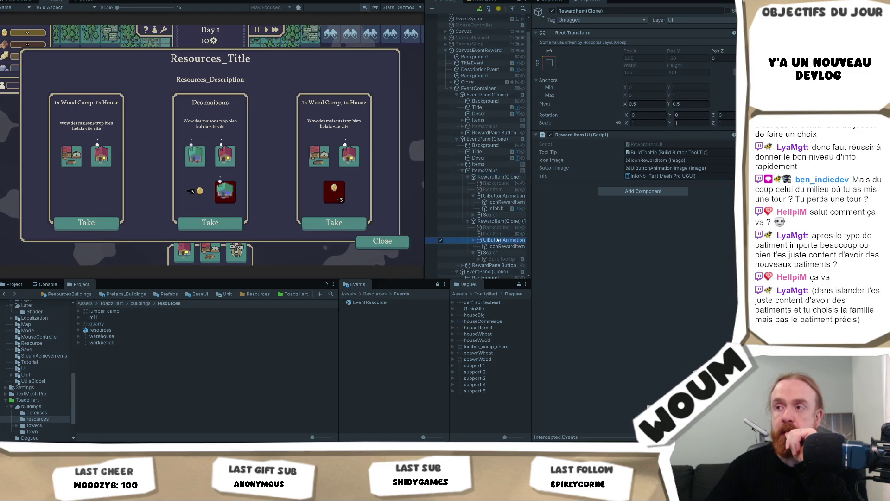
left_click(502, 246)
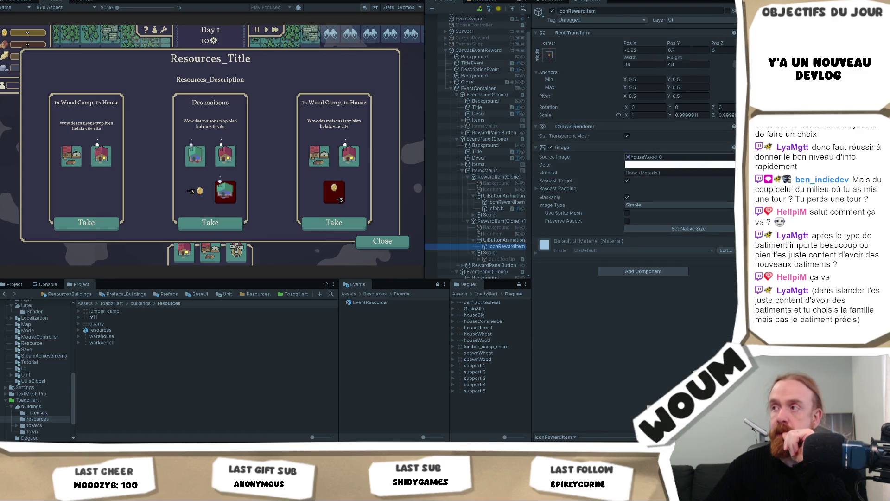
right_click(626, 159)
left_click(732, 157)
type("mill")
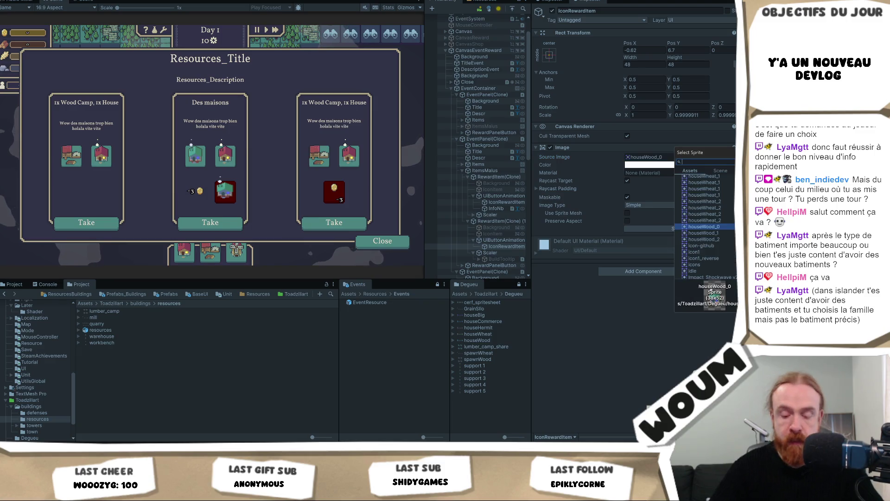
scroll(705, 222, "up", 2)
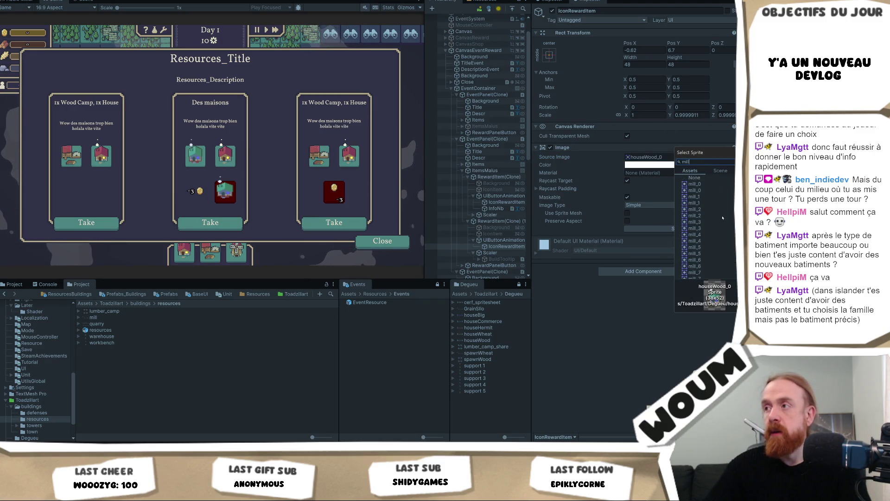
left_click(718, 184)
double_click(718, 184)
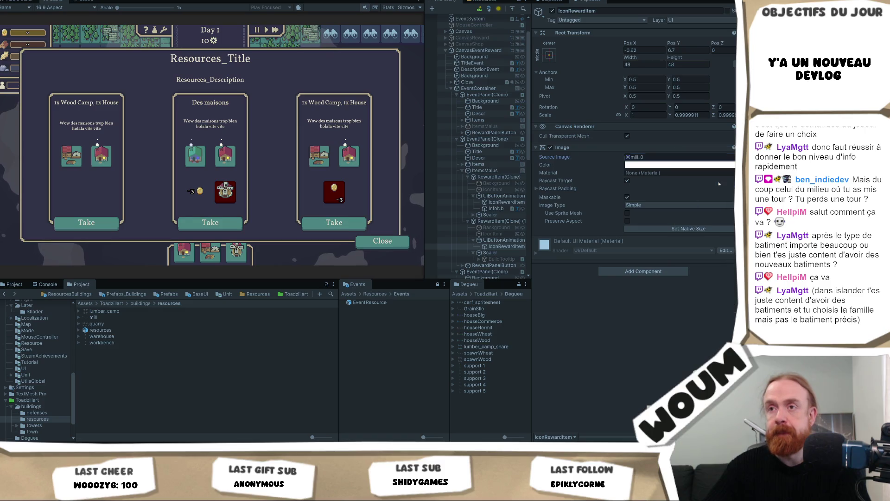
Step: Select the houseWheat asset, focus the Game view, then return to the browser's search results
left_click(517, 333)
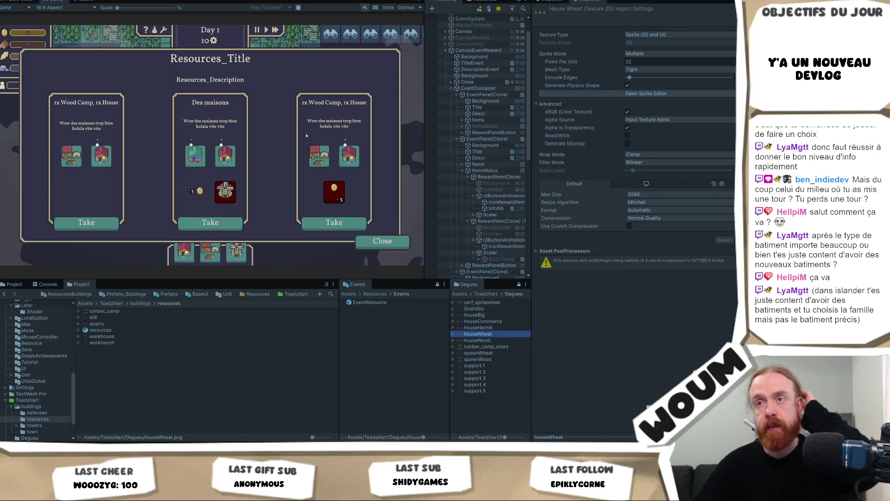
left_click(217, 200)
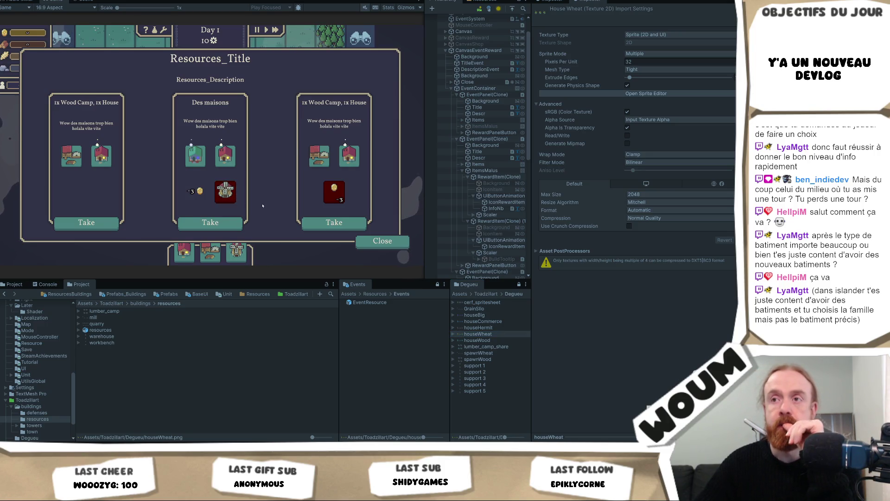
mouse_move(132, 444)
left_click(131, 415)
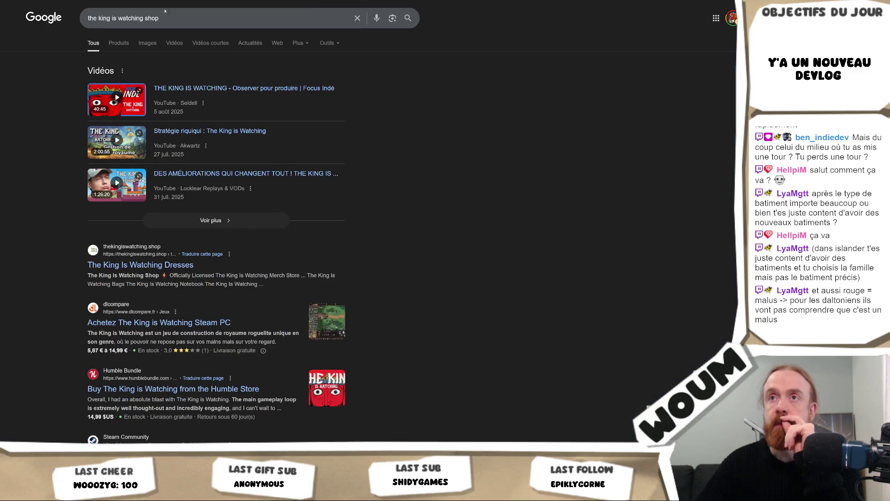
Step: Browse the game's image results, preview Hypnohead and Thumb Culture screenshots, open the latter full size
left_click(140, 39)
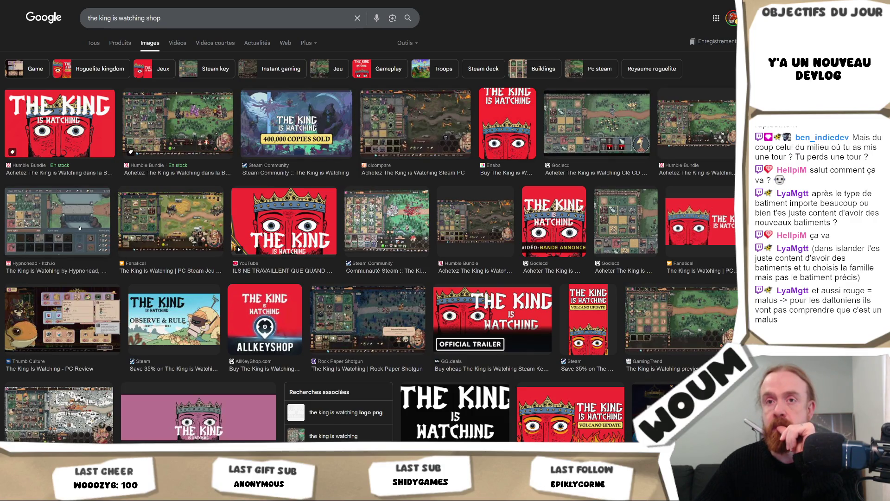
left_click(79, 227)
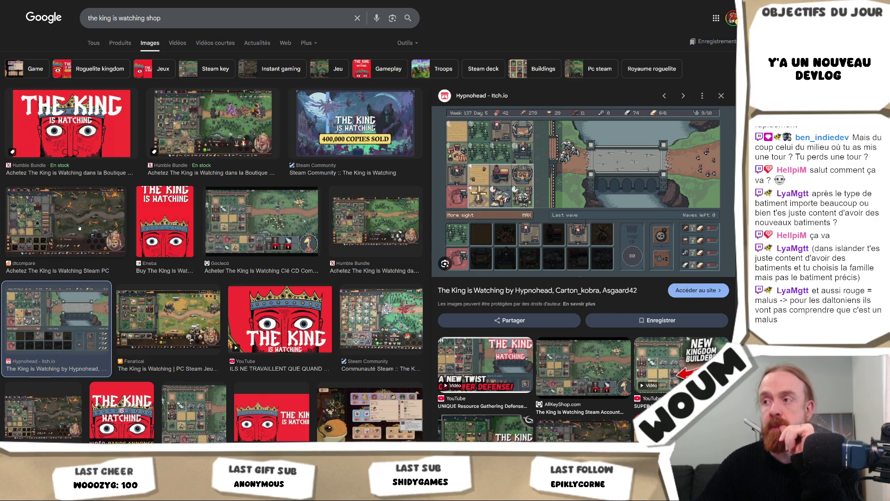
scroll(266, 206, "down", 2)
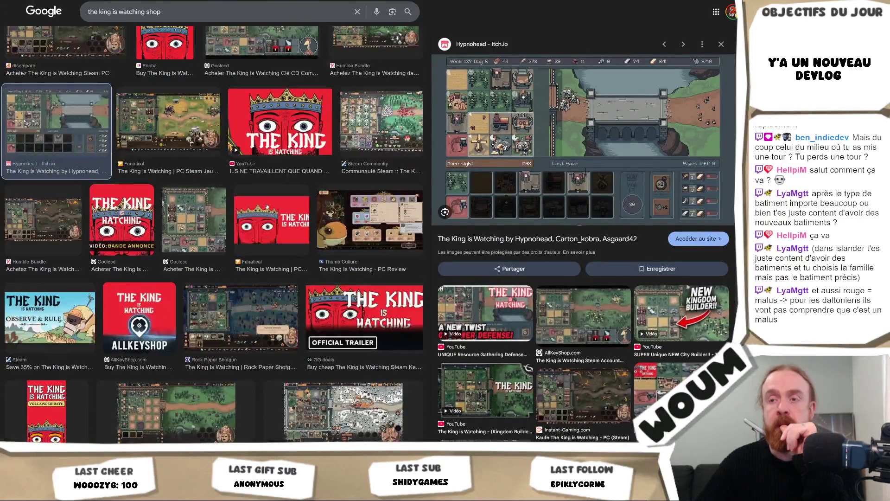
left_click(384, 214)
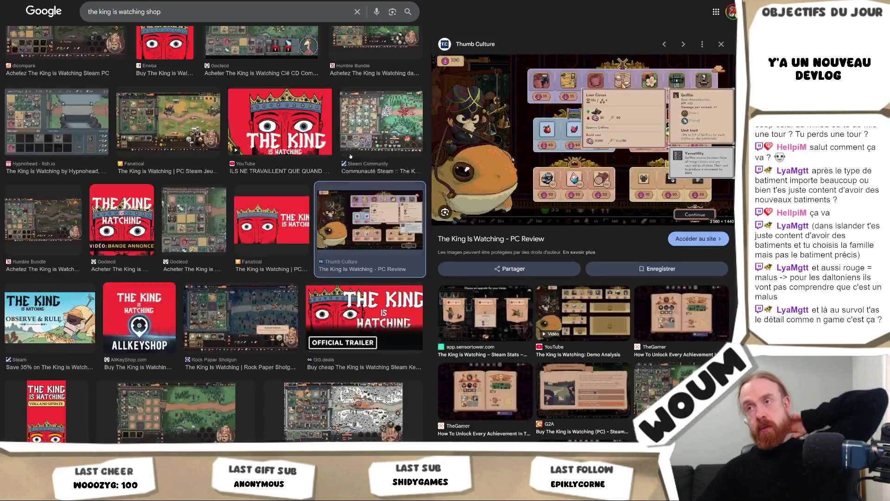
right_click(541, 159)
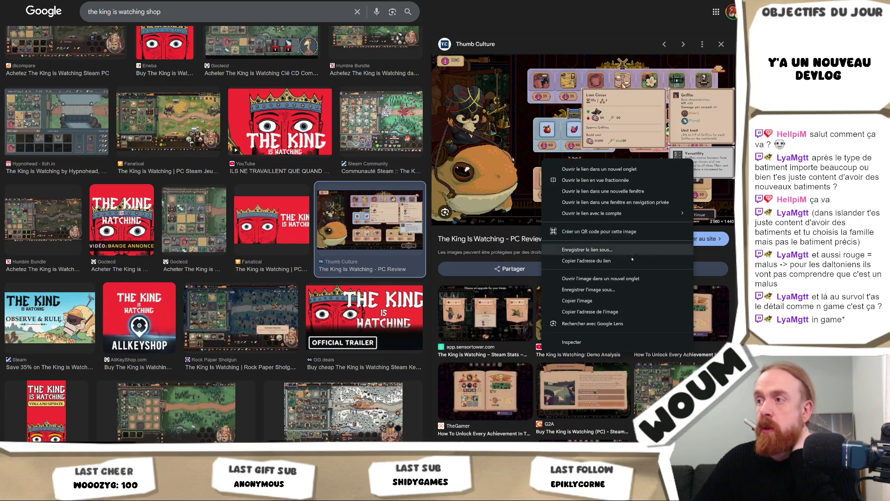
left_click(600, 278)
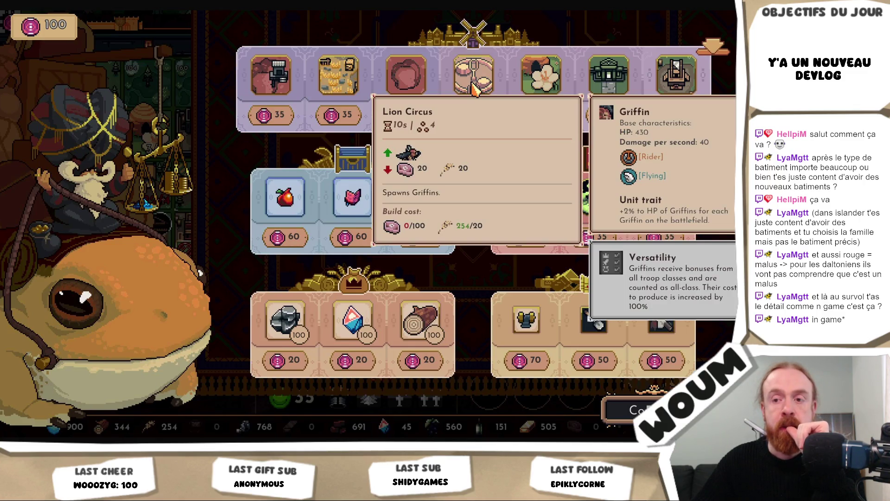
Step: Study the full-size Lion Circus shop screenshot, then switch back to Unity
key("alt+Tab")
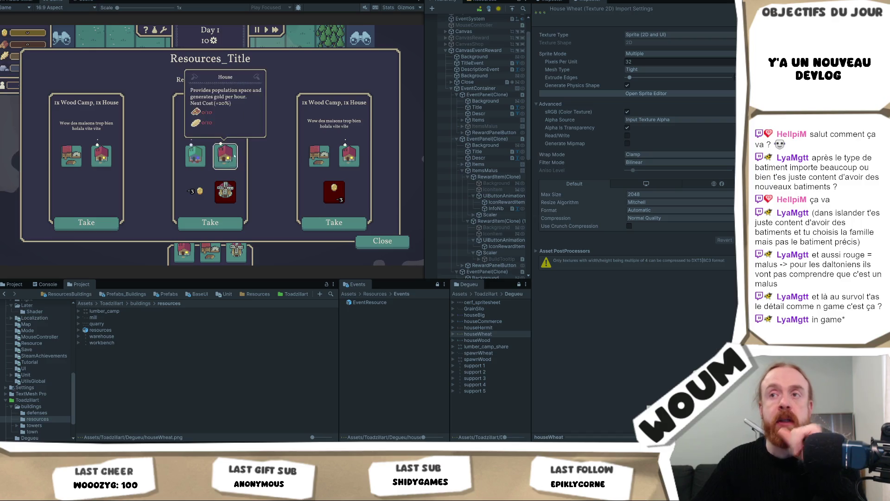
Step: Check the House tooltips on the reward icons, then paste the copied image onto the Miro board
mouse_move(185, 258)
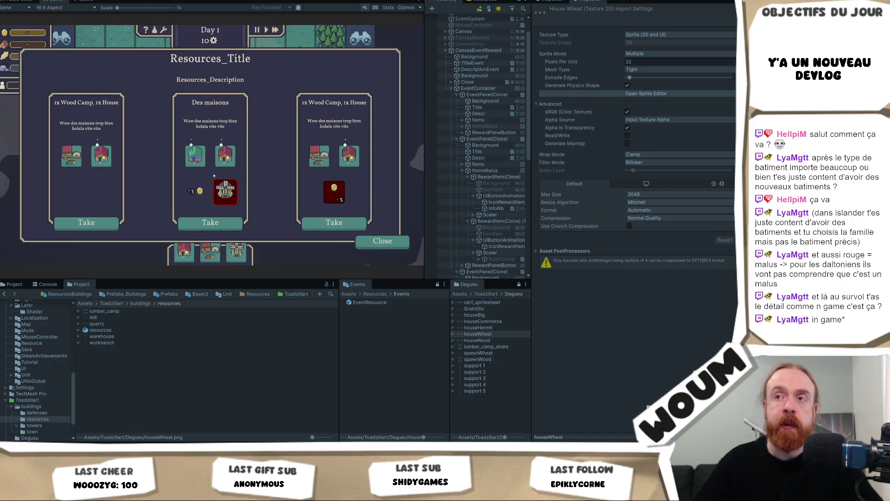
mouse_move(224, 160)
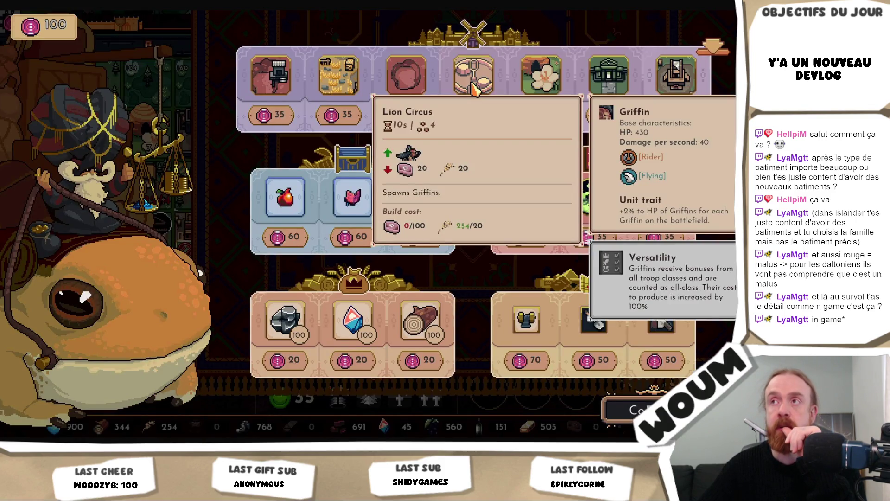
key("alt+Tab")
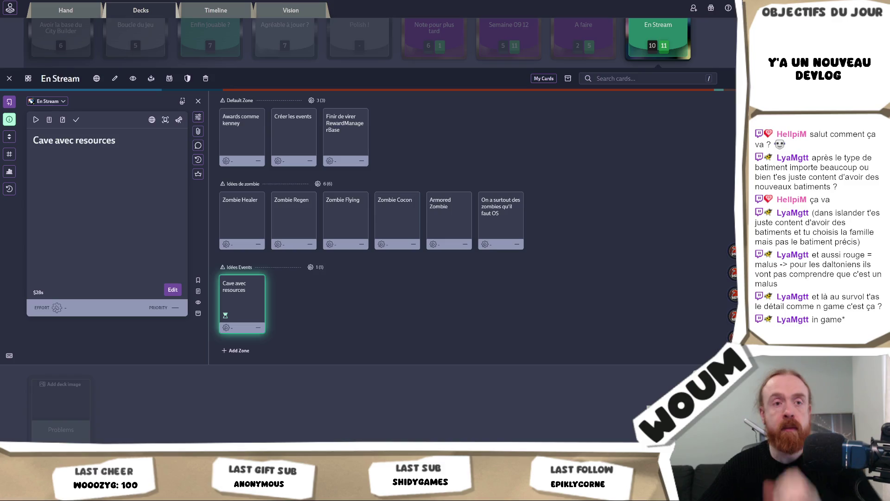
key("alt+Tab")
key("ctrl+v")
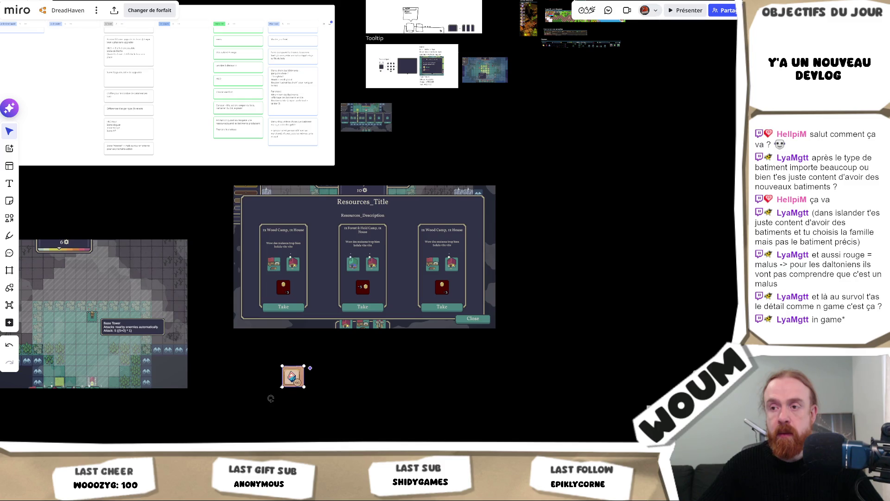
Step: Drag the pasted image to the Miro board's top-left, then return to Unity
scroll(373, 367, "left", 5)
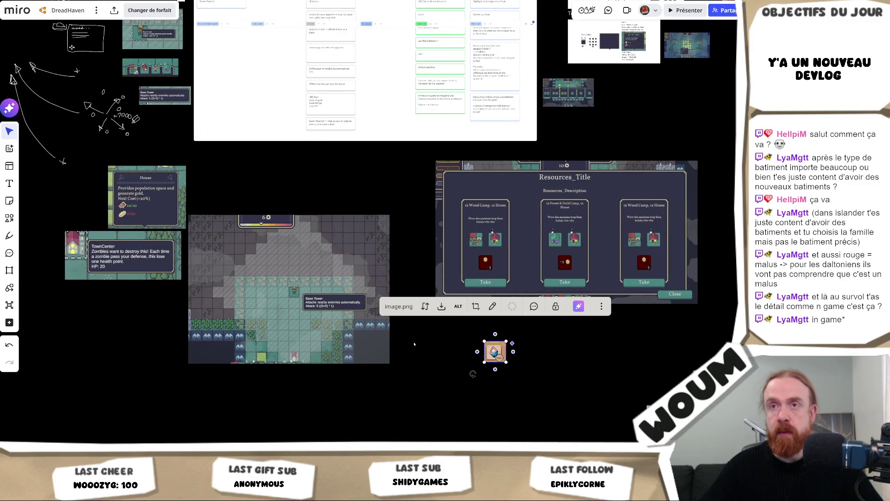
mouse_move(495, 350)
left_mouse_down()
mouse_move(194, 75)
mouse_move(104, 70)
left_mouse_up()
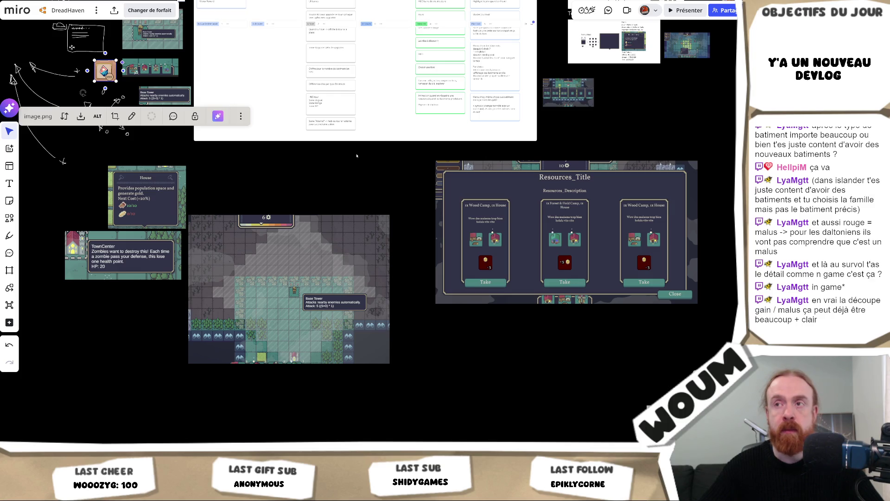
key("alt+Tab")
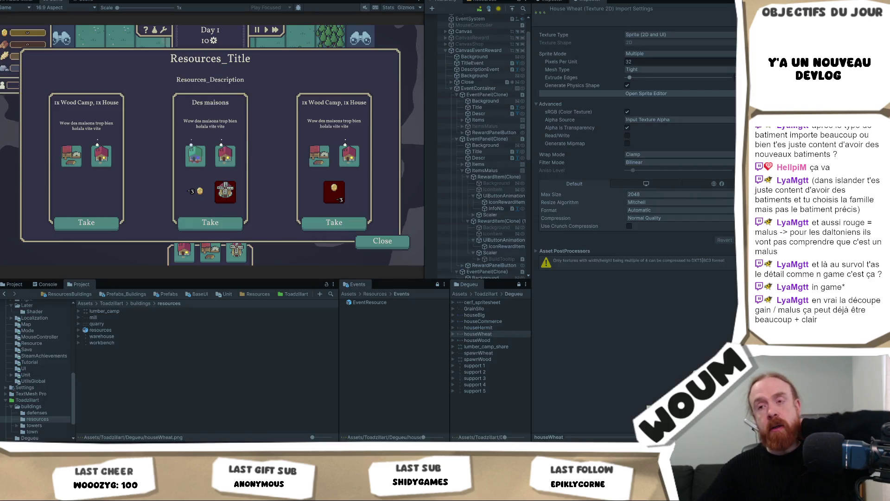
Step: Recheck the reward icon tooltips and expand CanvasCursor in the Hierarchy
mouse_move(179, 138)
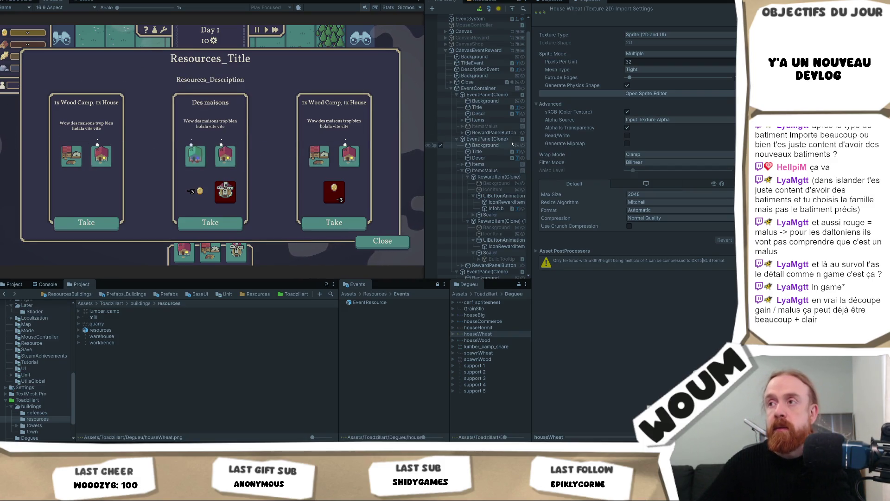
mouse_move(229, 153)
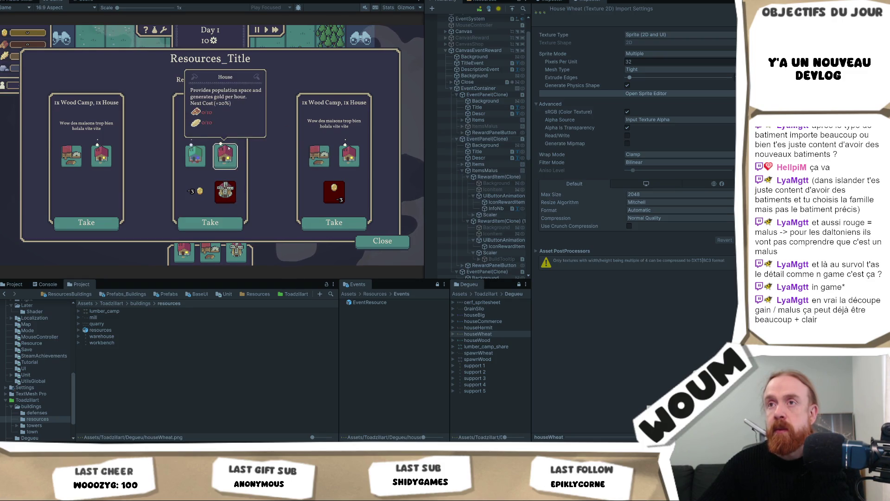
scroll(479, 235, "down", 3)
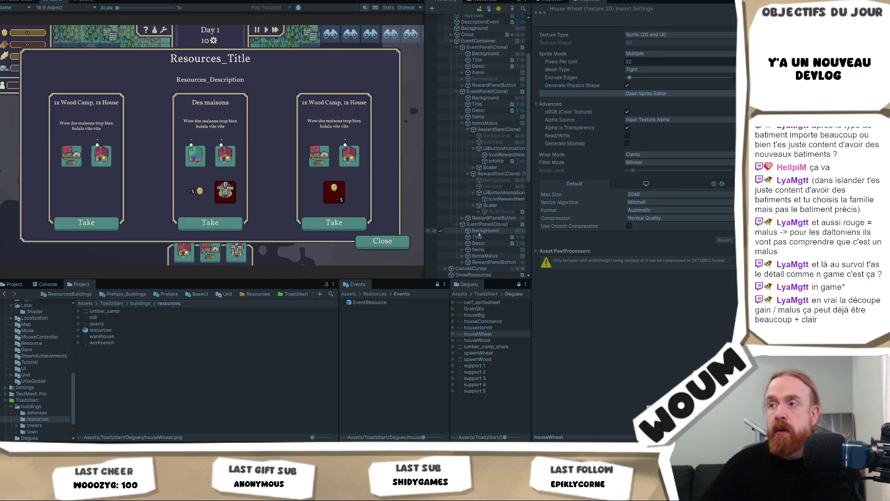
scroll(480, 235, "down", 3)
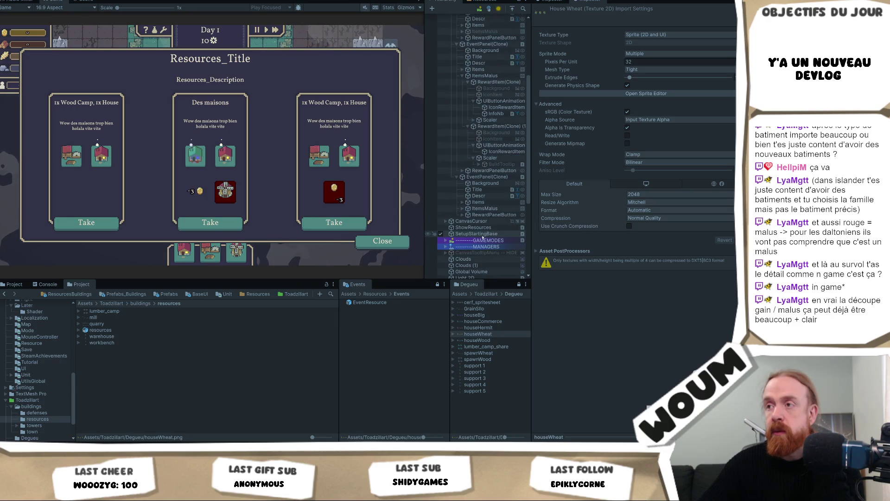
left_click(446, 222)
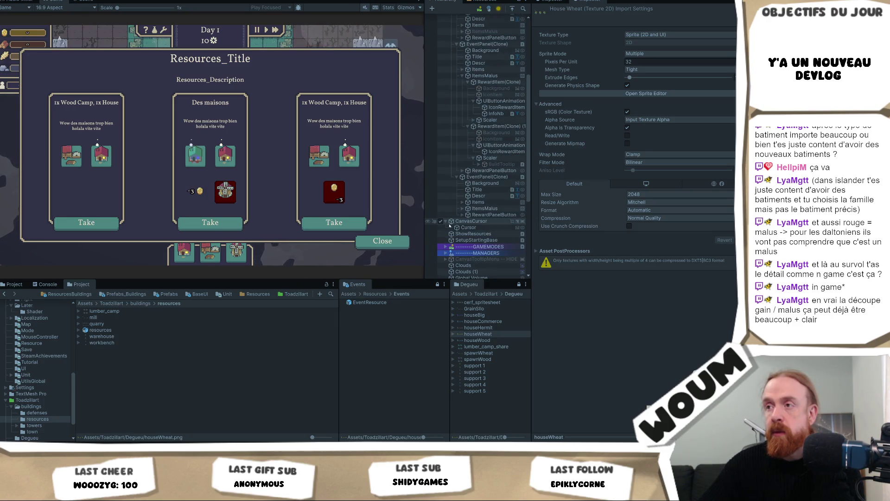
scroll(464, 139, "up", 5)
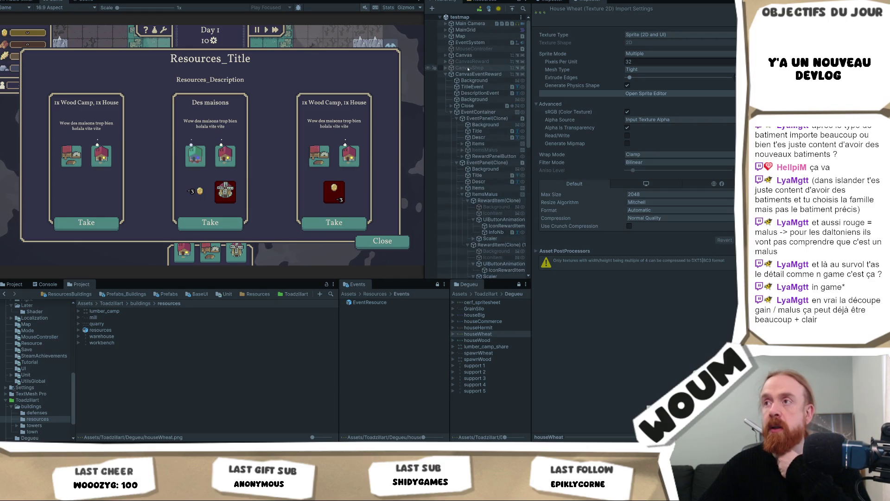
scroll(482, 102, "down", 10)
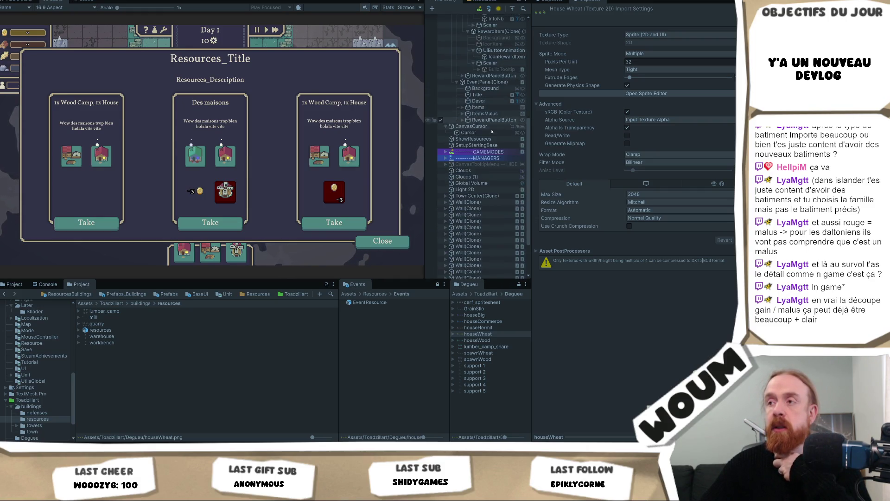
Step: Inspect CanvasTooltipMenu -- HIDE, its Tooltip and Background, then toggle the canvas on and off
left_click(452, 164)
left_click(445, 164)
left_click(469, 170)
left_click(451, 171)
left_click(469, 176)
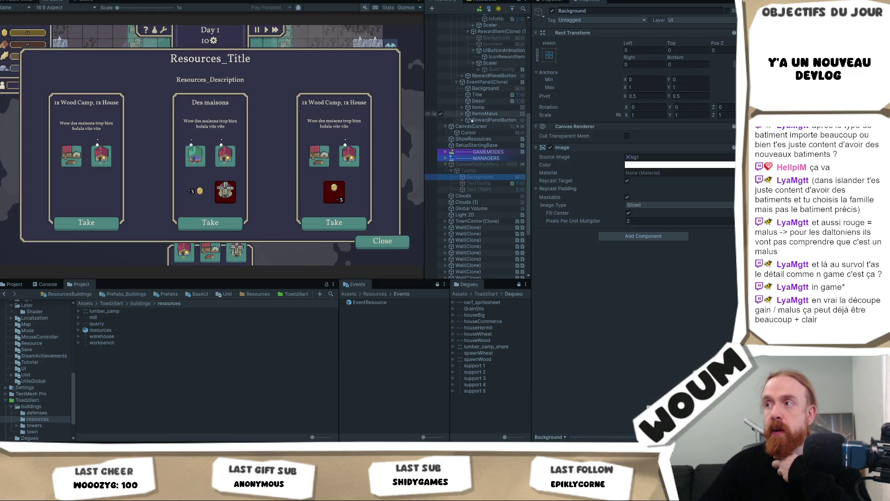
left_click(475, 165)
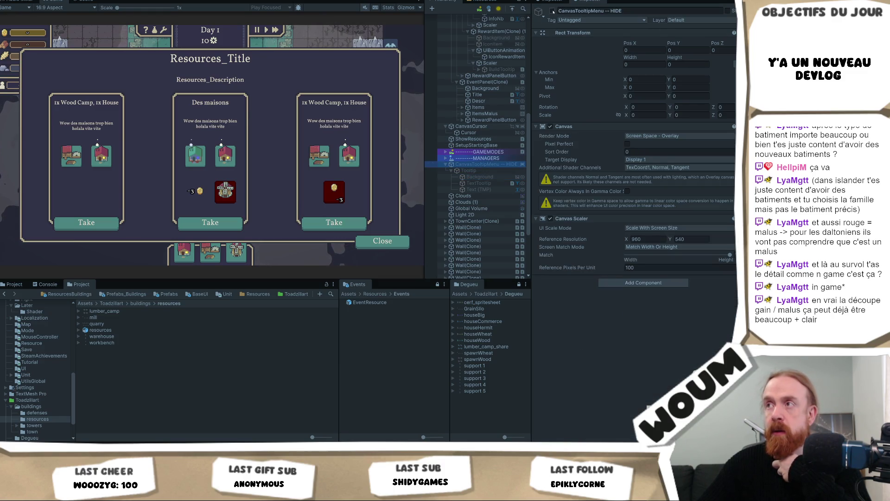
left_click(552, 11)
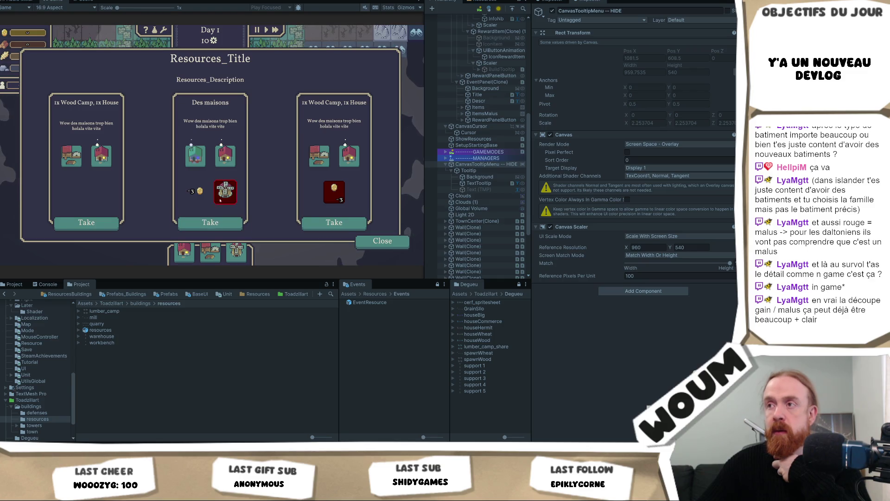
left_click(552, 11)
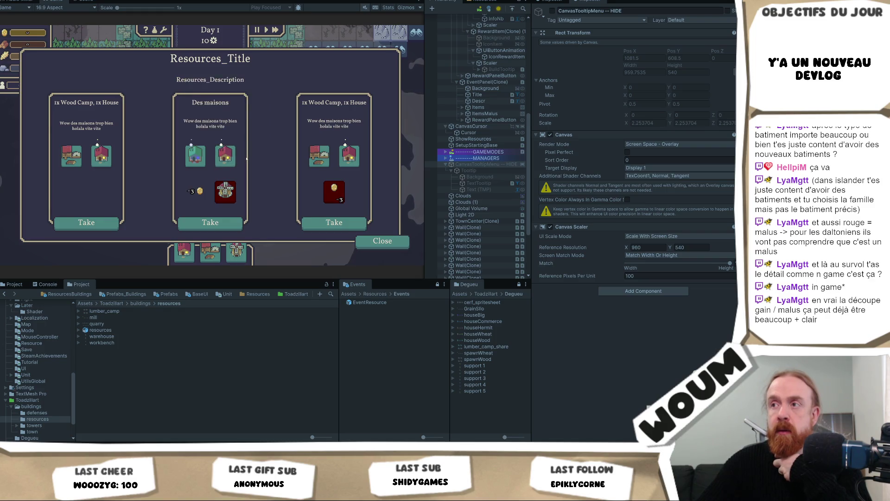
scroll(487, 214, "down", 3)
scroll(488, 215, "up", 5)
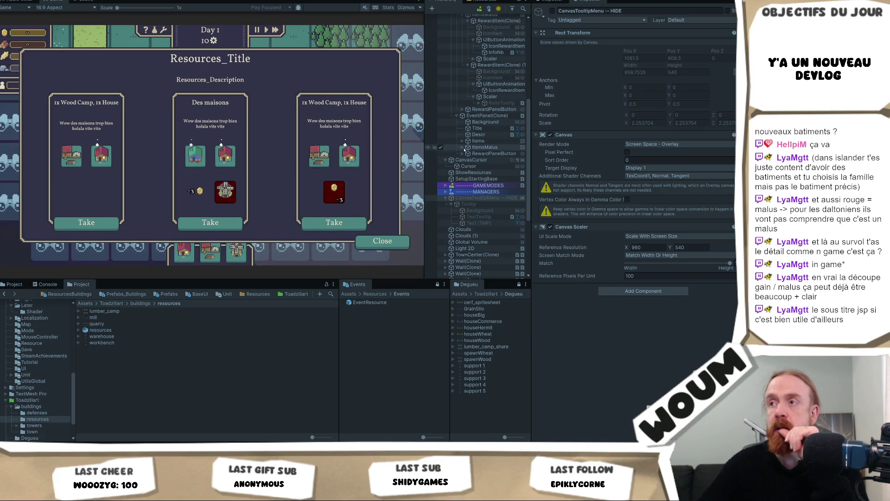
Step: Expand EventPanel(Clone) > Items > RewardItem(Clone) and select its BuildTooltip object
left_click(487, 116)
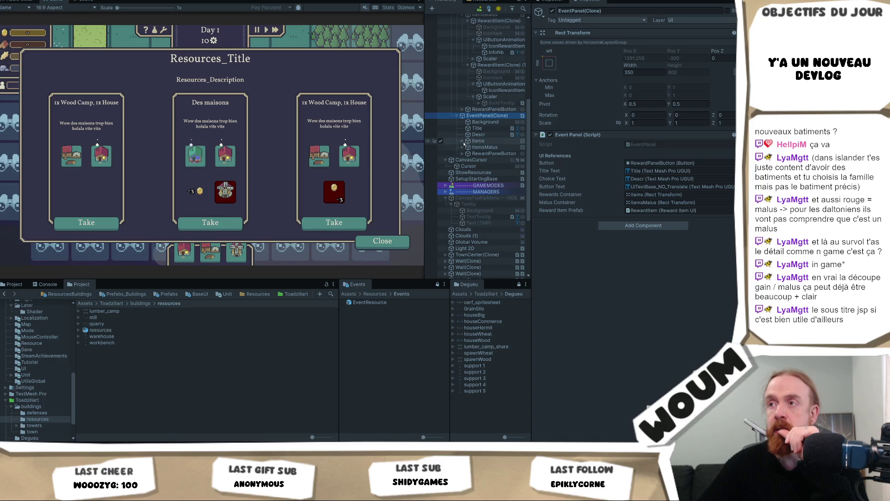
left_click(462, 141)
left_click(468, 147)
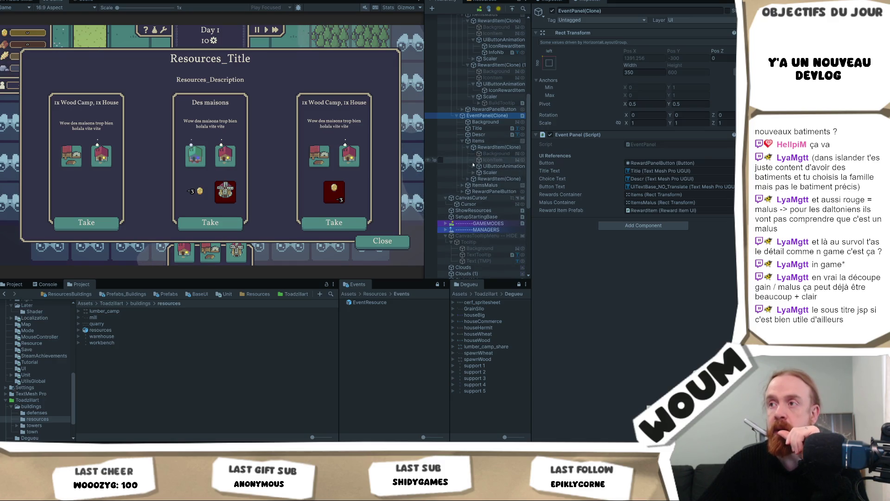
left_click(479, 179)
left_click(478, 179)
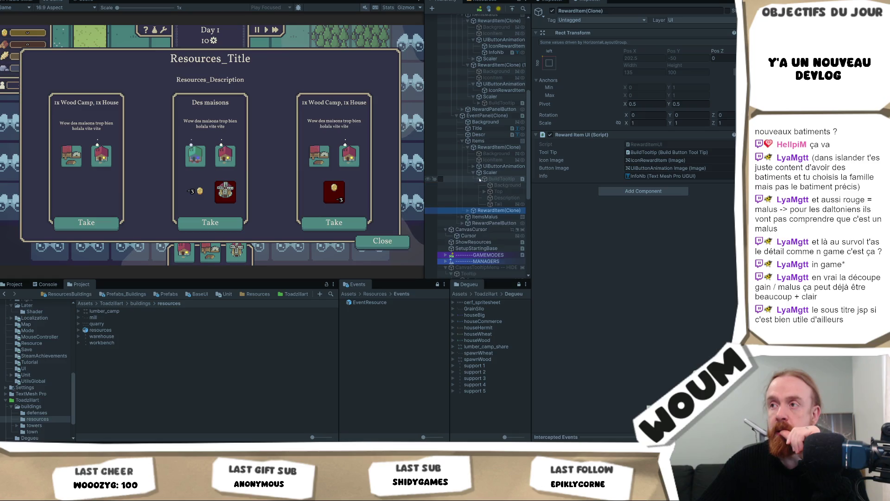
left_click(495, 178)
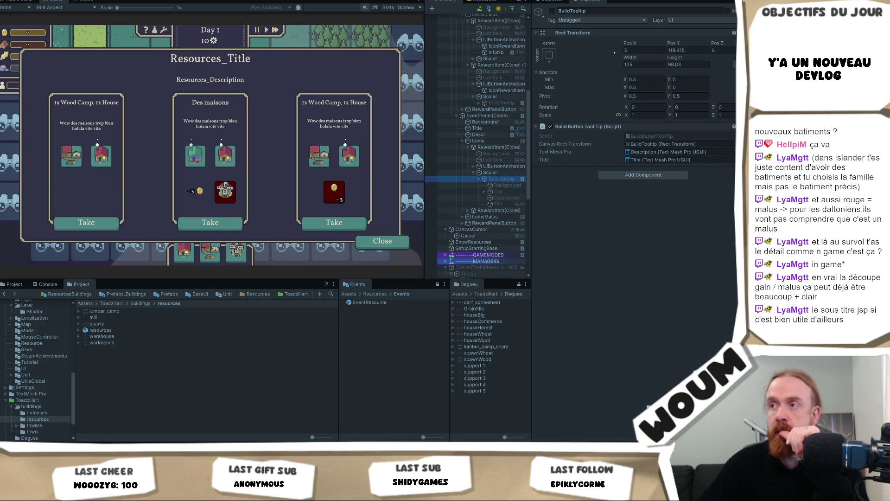
Step: Toggle BuildTooltip active to preview the Wood Camp tooltip, leaving it hidden
left_click(552, 11)
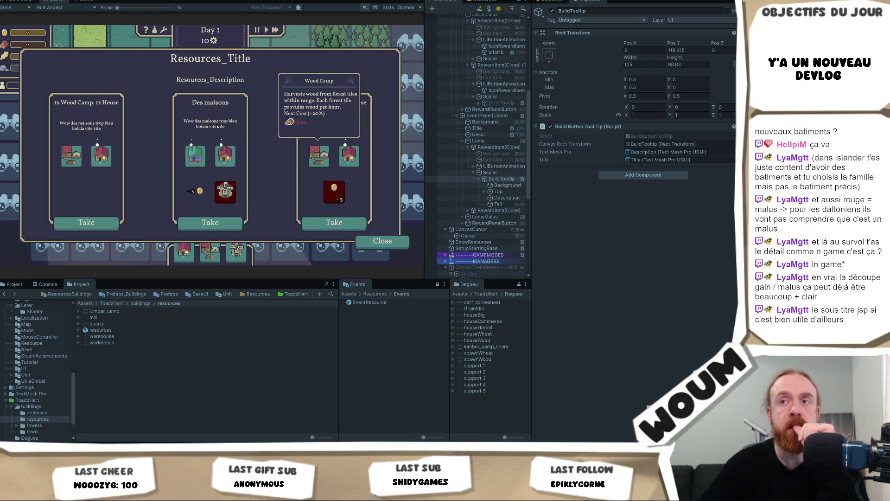
key("alt+shift+a")
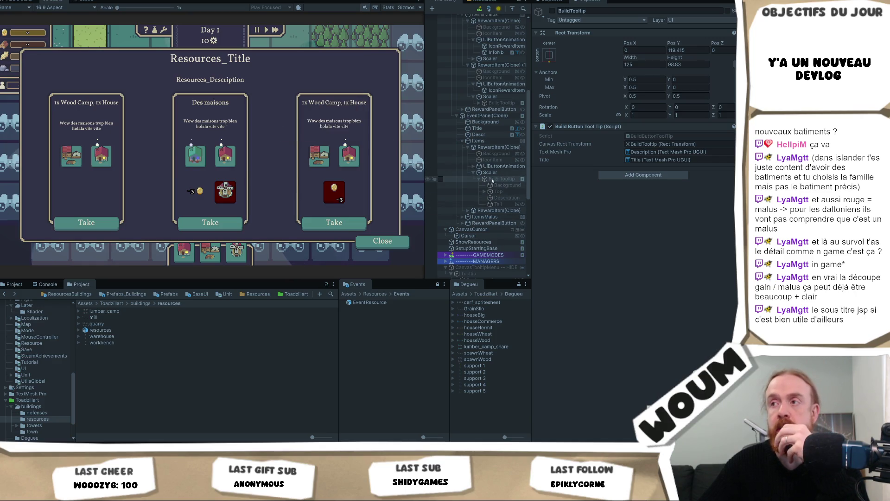
left_click(552, 10)
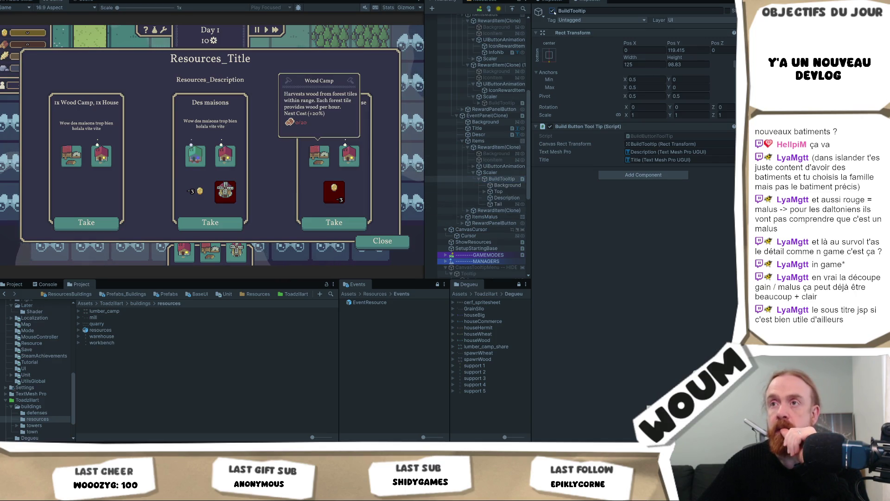
left_click(552, 11)
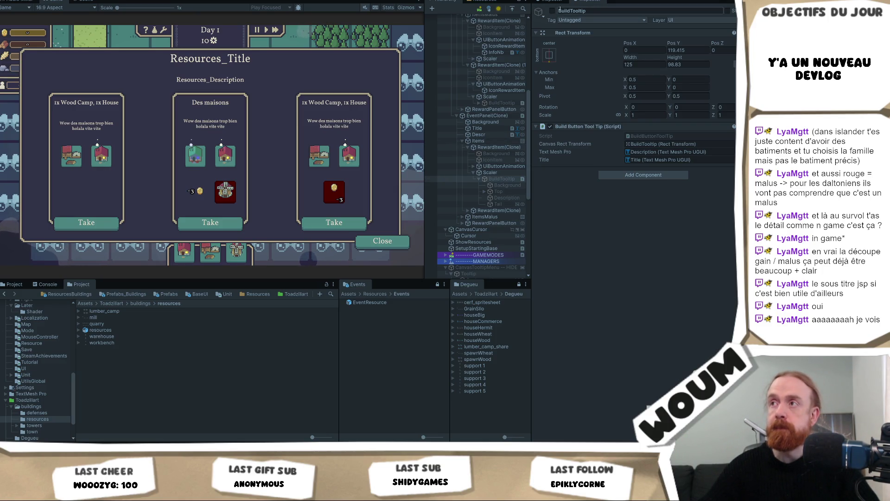
left_click(551, 11)
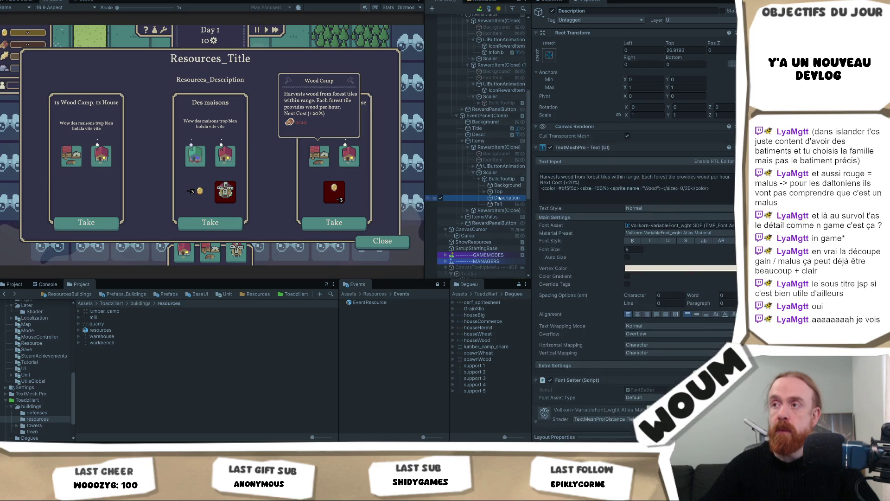
Step: Paste a DecoLine under the event panel's Title and anchor it middle-centre
left_click(484, 191)
left_click(506, 210)
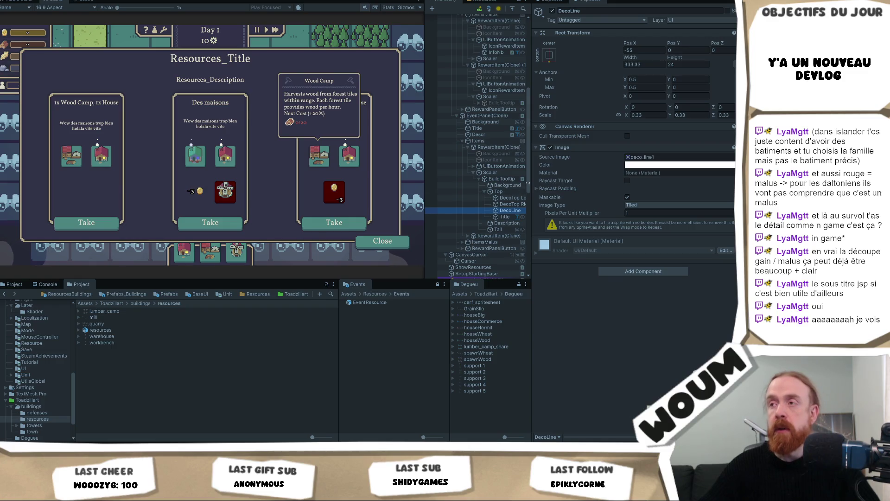
left_click(499, 148)
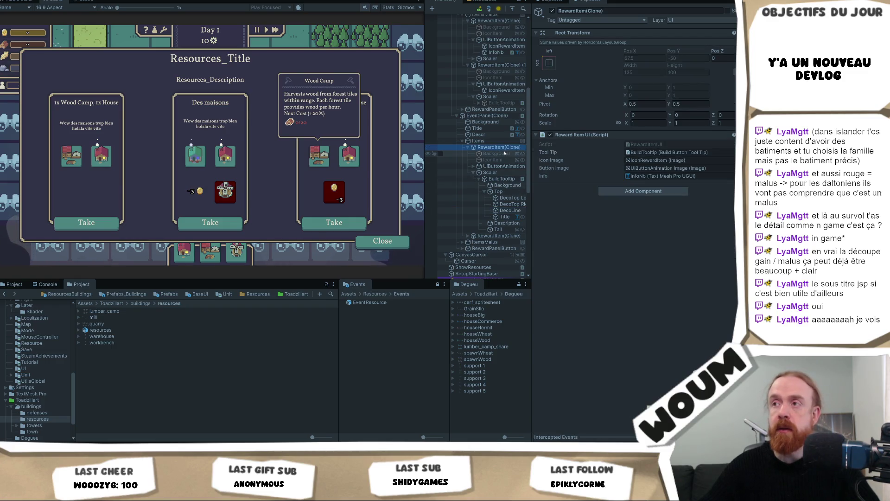
left_click(479, 134)
left_click(485, 121)
left_click(487, 129)
key("ctrl+v")
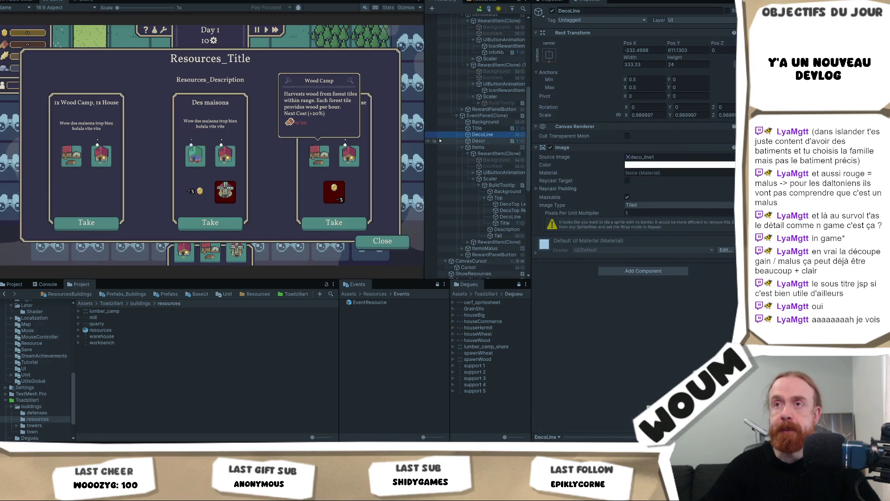
left_click(549, 56)
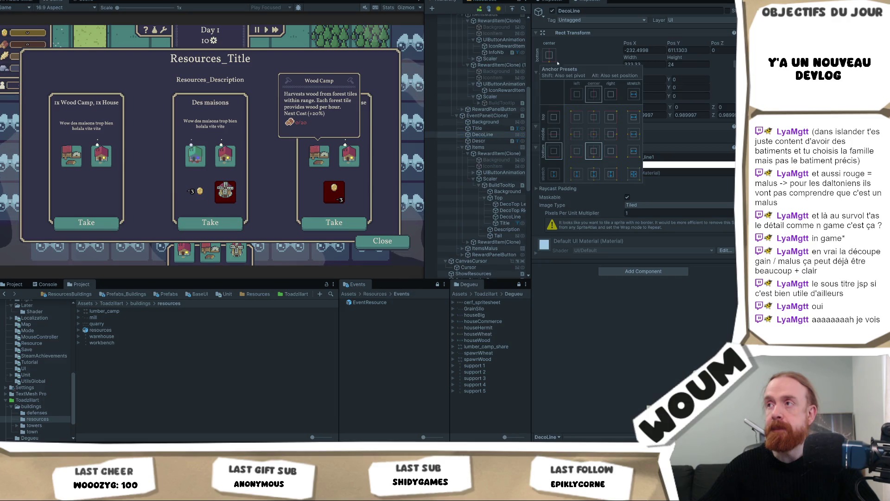
left_click(594, 135)
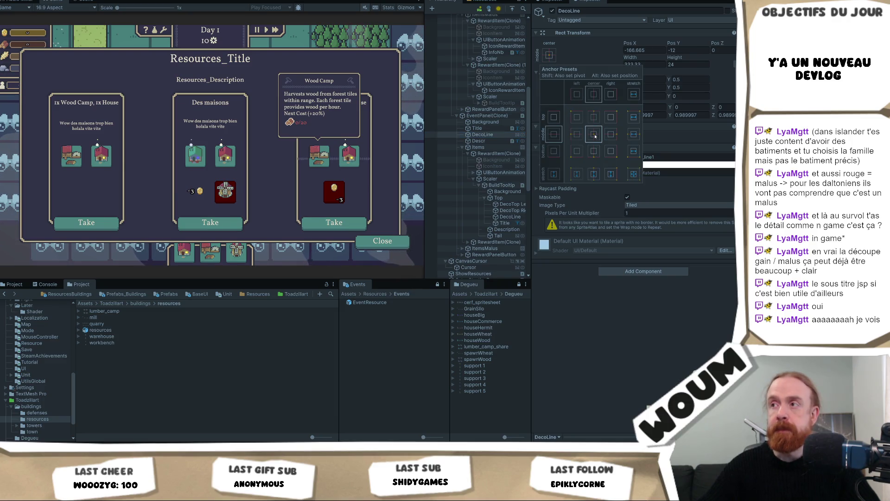
left_click(496, 135)
Step: Paste another decorative line under the Title of the first EventPanel(Clone)
scroll(495, 134, "up", 4)
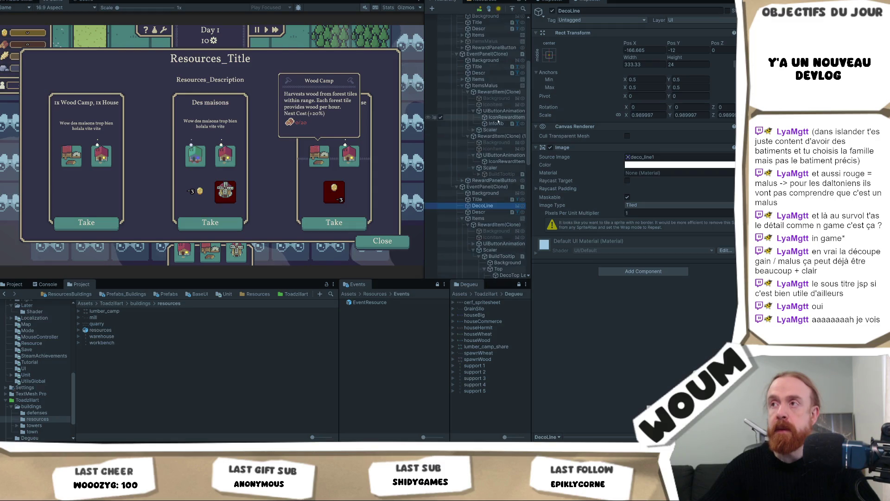
left_click(486, 54)
scroll(496, 54, "down", 2)
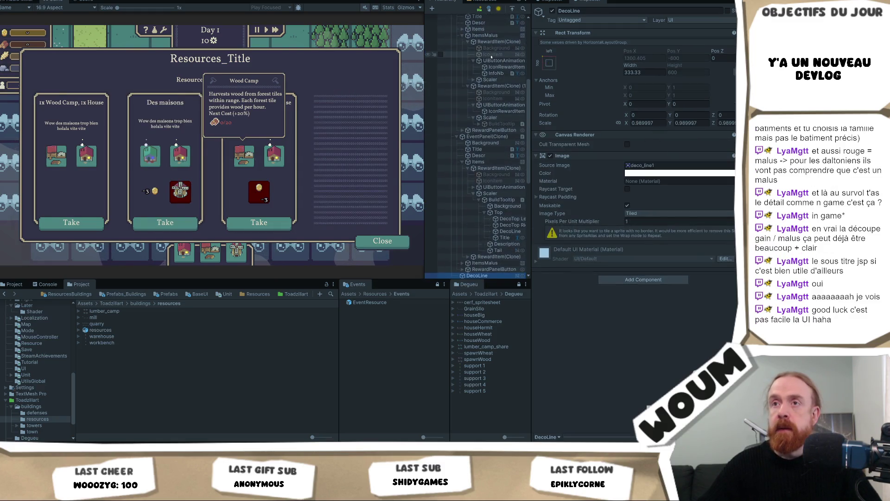
left_click(508, 55)
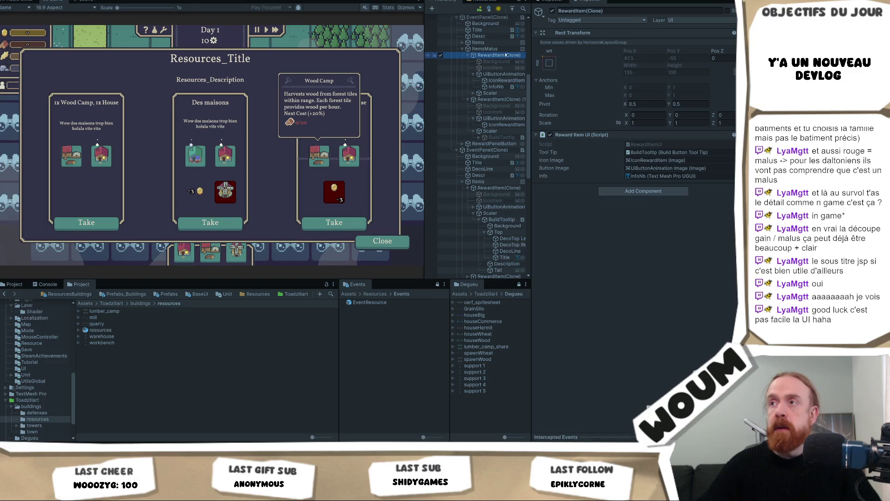
scroll(499, 53, "up", 1)
left_click(496, 42)
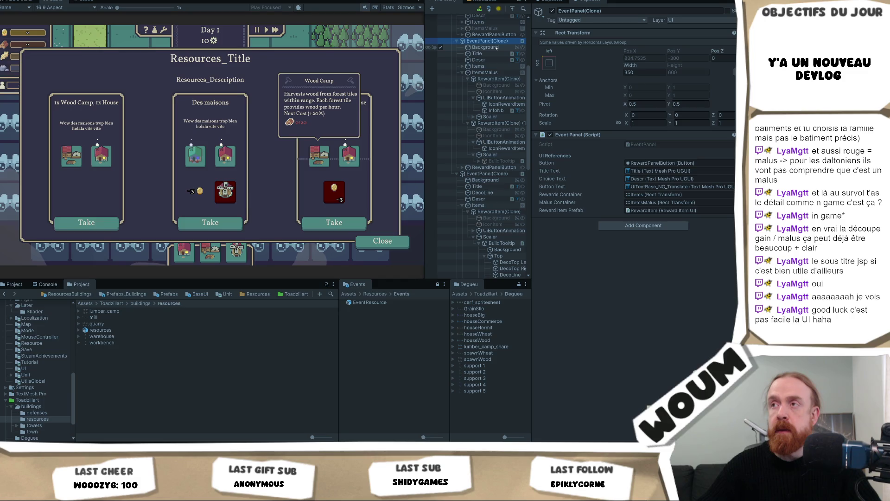
left_click(496, 48)
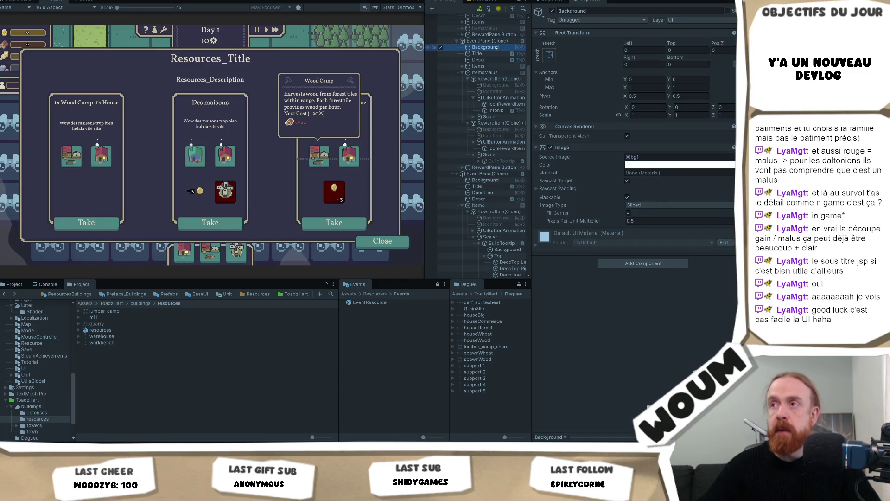
left_click(491, 192)
left_click(485, 41)
left_click(484, 54)
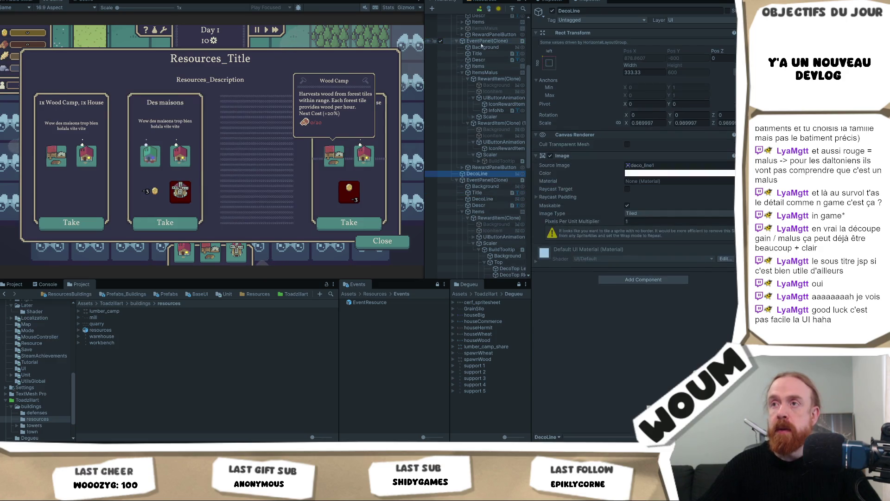
key("ctrl+v")
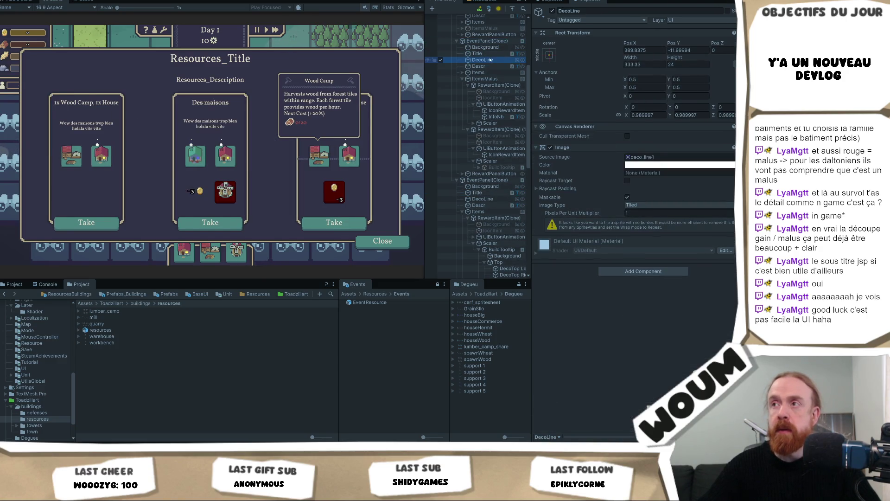
Step: Anchor the new line middle-centre and set its Pos Y to 198.57
left_click(549, 55)
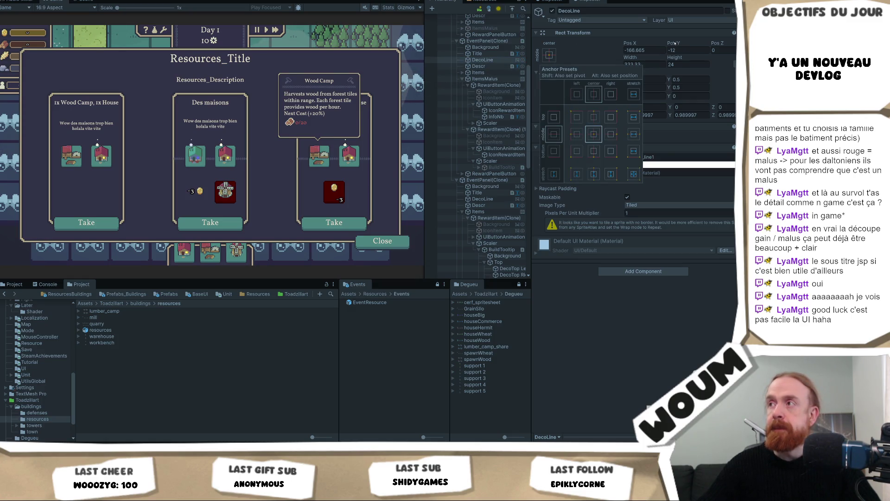
left_click(686, 50)
key("ctrl+v")
type("198.57")
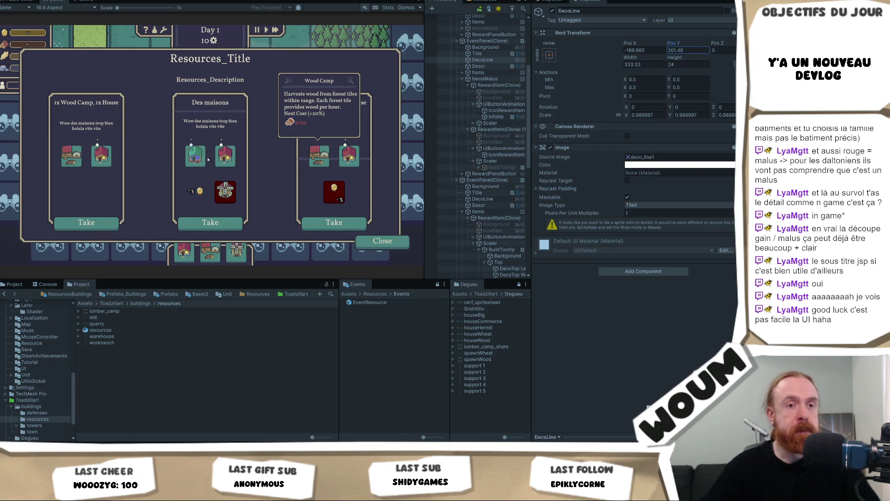
left_click(484, 60)
Step: Duplicate the line as DecoLine (1) and move it down to Pos Y 90.8
key("ctrl+d")
left_click_drag(484, 66, 486, 74)
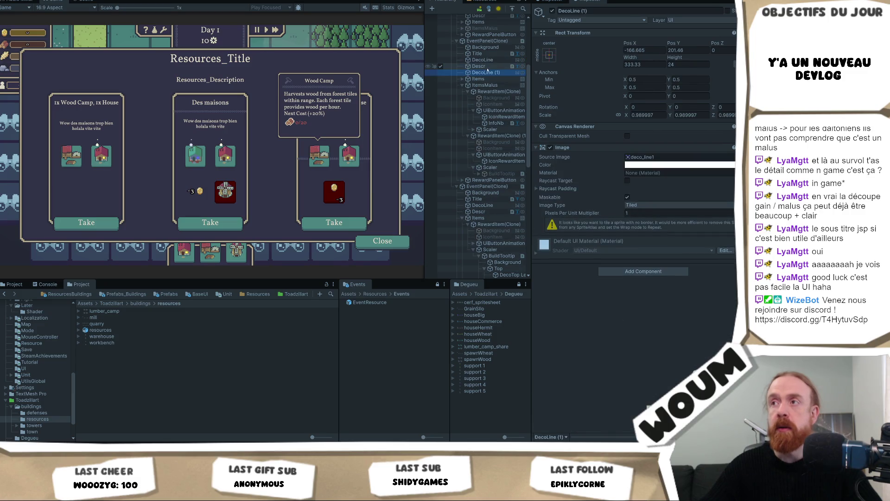
left_click_drag(678, 43, 297, 113)
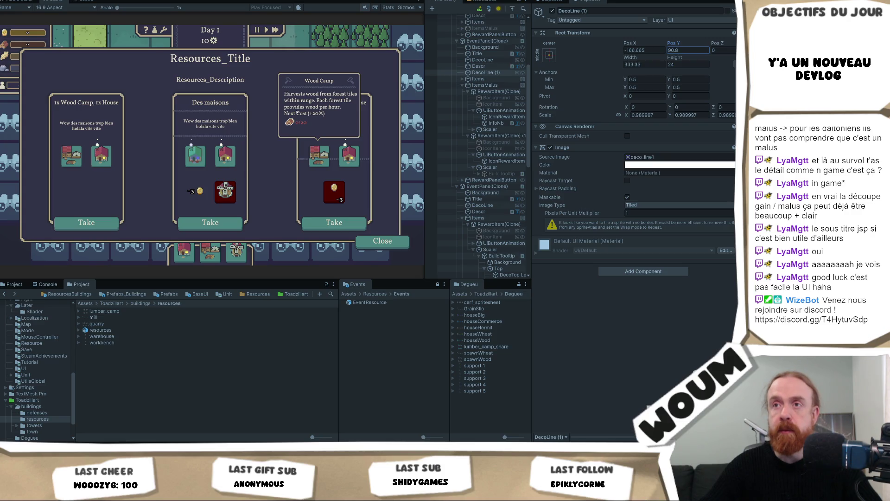
left_click(485, 72)
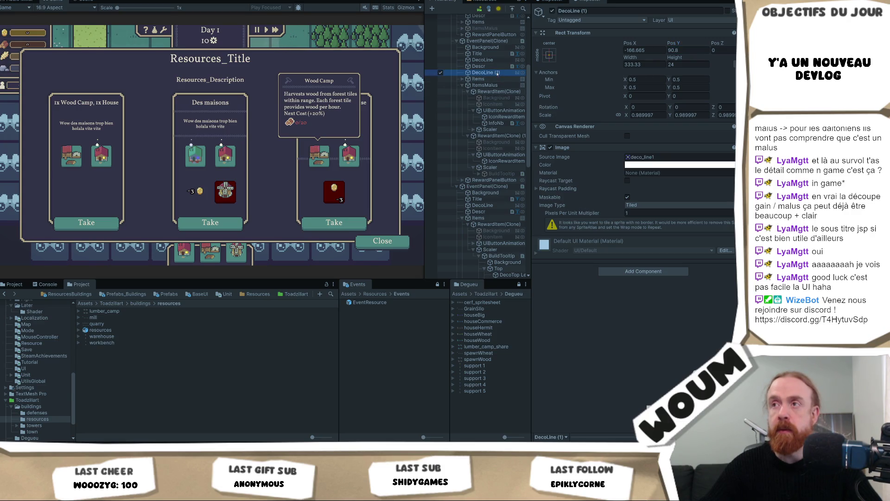
Step: Duplicate DecoLine (1) into DecoLine (2) at Pos Y about -86.9, then switch to Miro
key("ctrl+d")
mouse_move(673, 43)
left_mouse_down()
mouse_move(487, 65)
mouse_move(390, 37)
left_mouse_up()
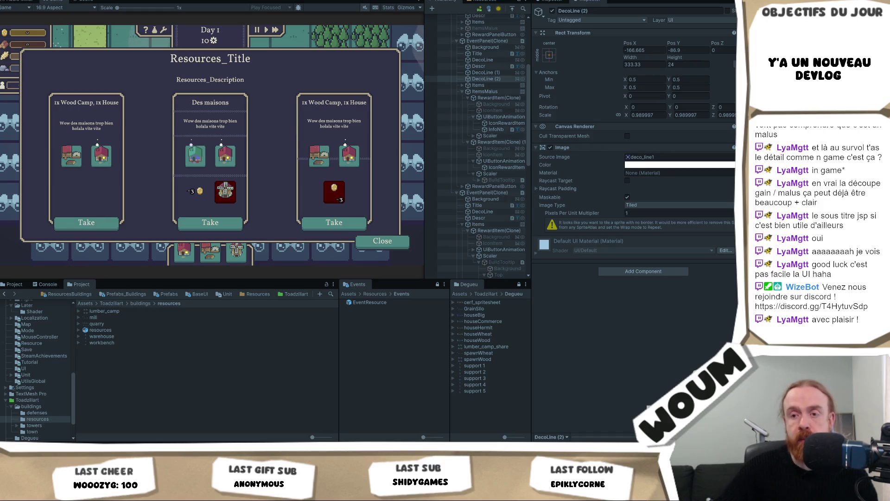
key("alt+Tab")
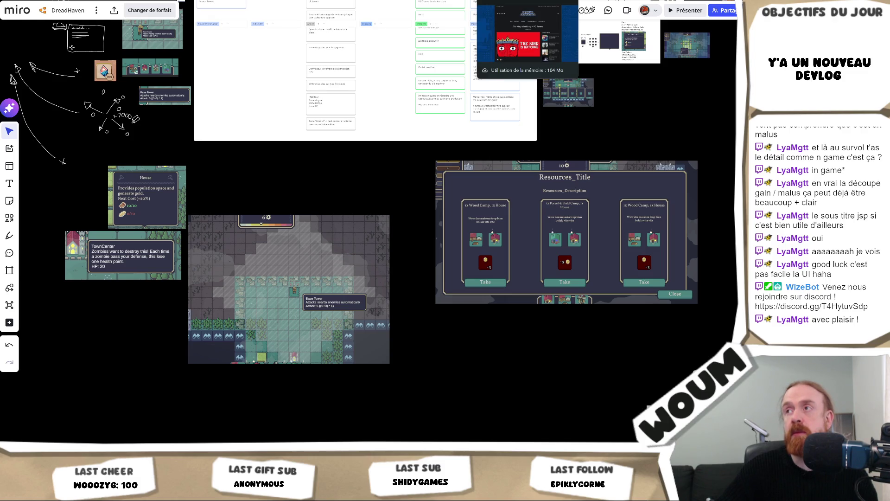
Step: Bring up the full-size The King Is Watching build menu screenshot from the review page
left_click(510, 1)
left_click(559, 0)
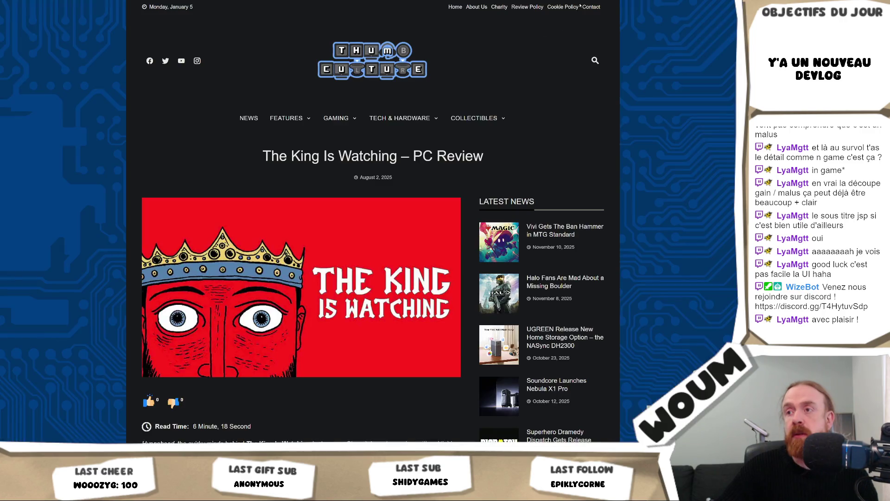
key("alt+Tab")
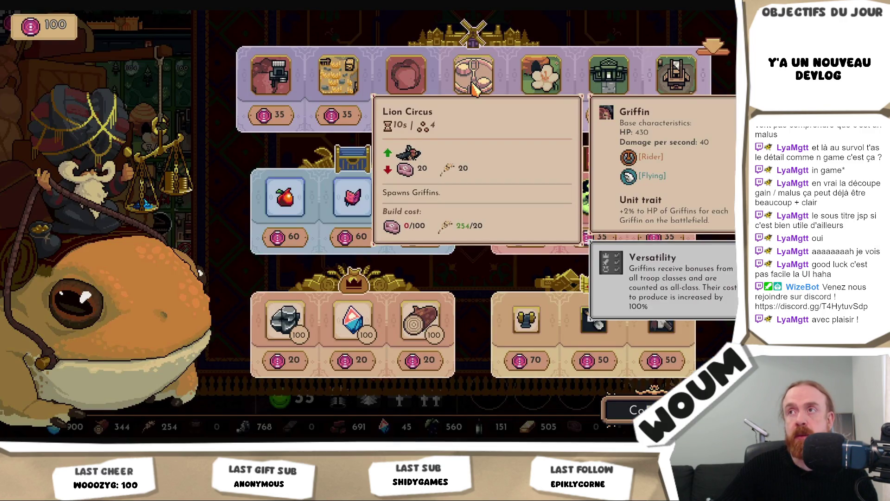
Step: Preview the sensortower, Download.it and GFN.AM choice-screen screenshots in Google Images
key("alt+Tab")
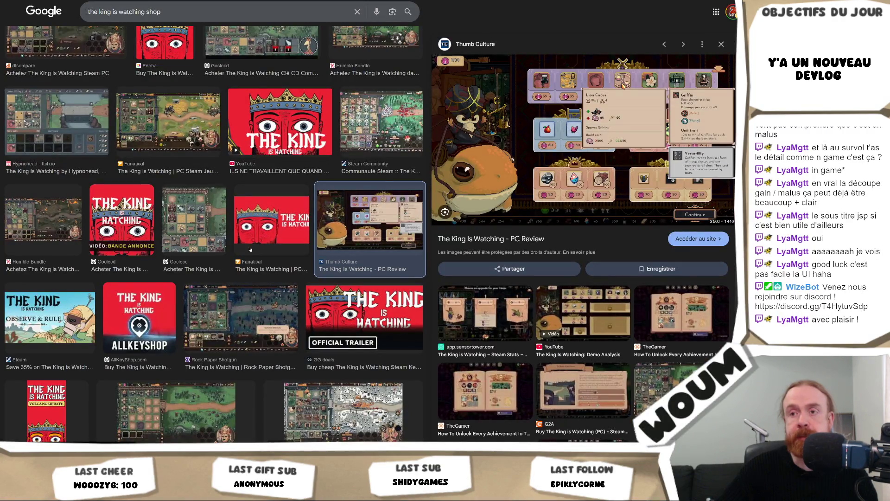
left_click(490, 327)
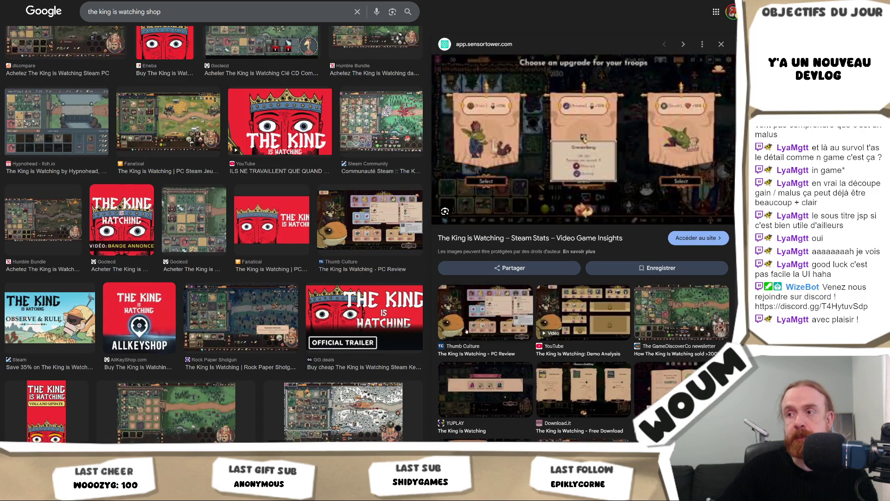
left_click(583, 389)
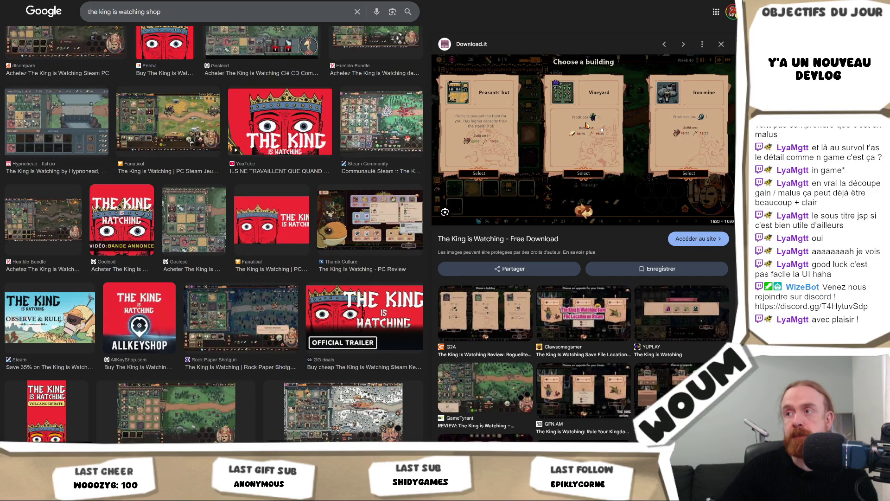
right_click(575, 124)
left_click(583, 391)
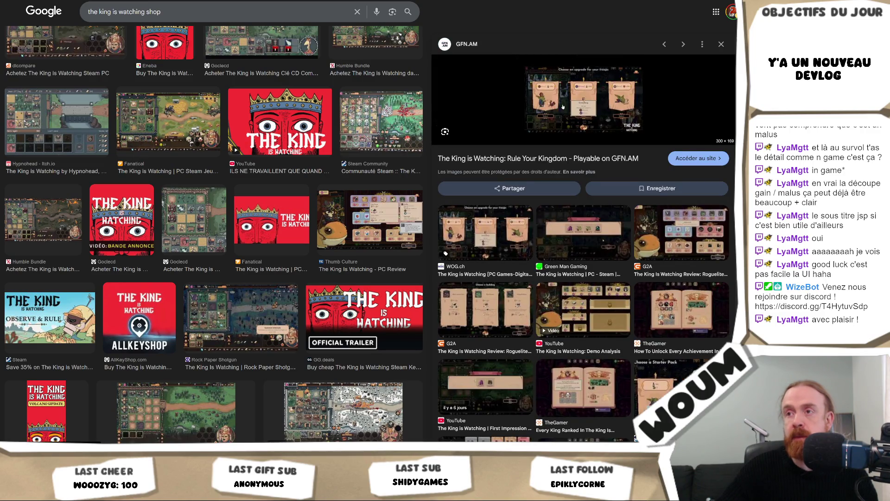
Step: Preview the WOG.ch upgrade-choice screenshot and open the game's Download.it page
left_click(472, 230)
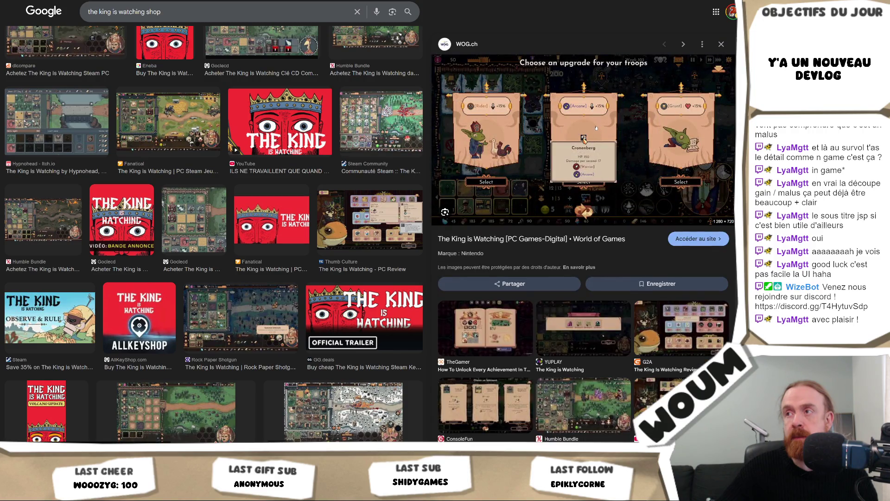
right_click(583, 138)
left_click(627, 136)
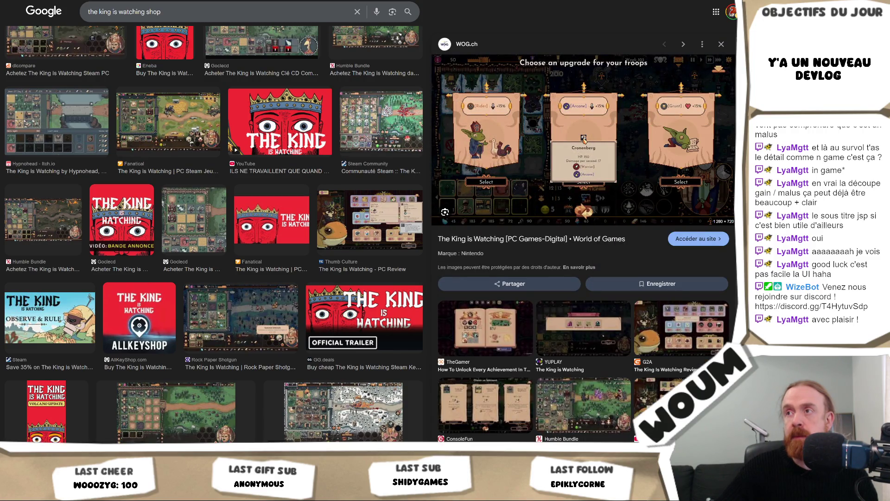
key("ctrl+Tab")
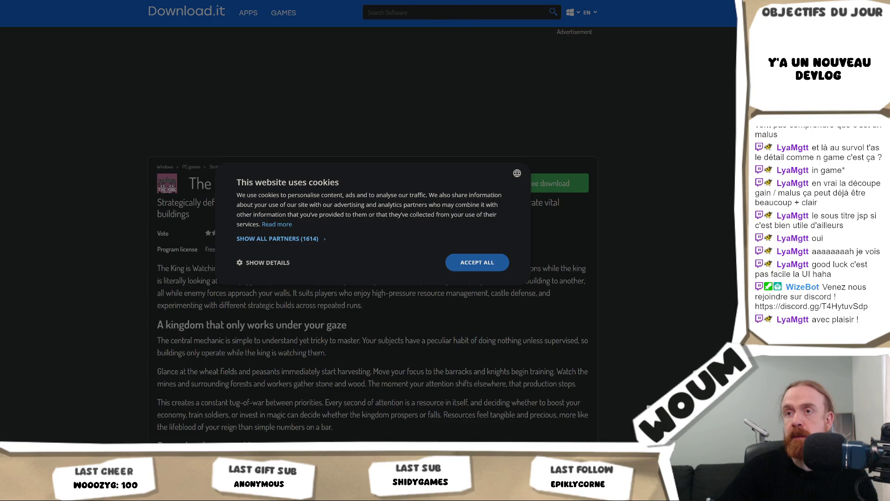
Step: Open The King is Watching's Download.it page in a new tab, accept cookies, and scroll to screenshots
key("ctrl+w")
right_click(551, 136)
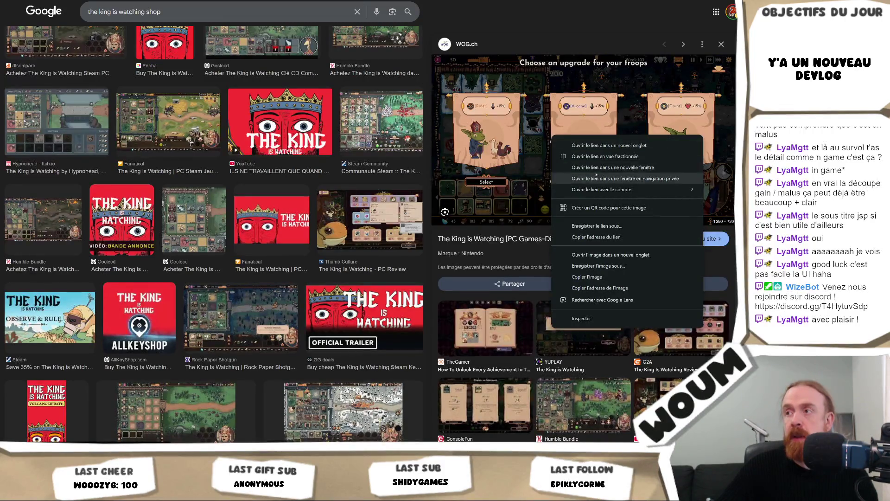
left_click(610, 255)
key("ctrl+Tab")
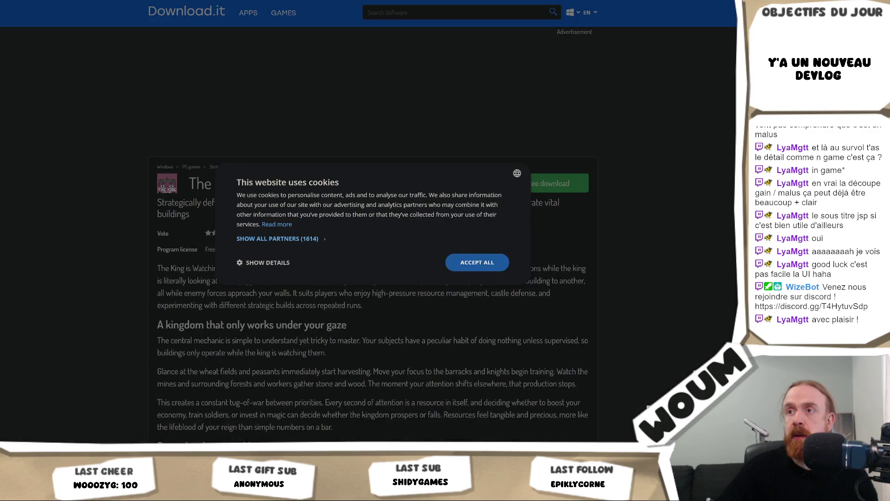
left_click(477, 263)
scroll(389, 272, "down", 5)
scroll(389, 272, "down", 10)
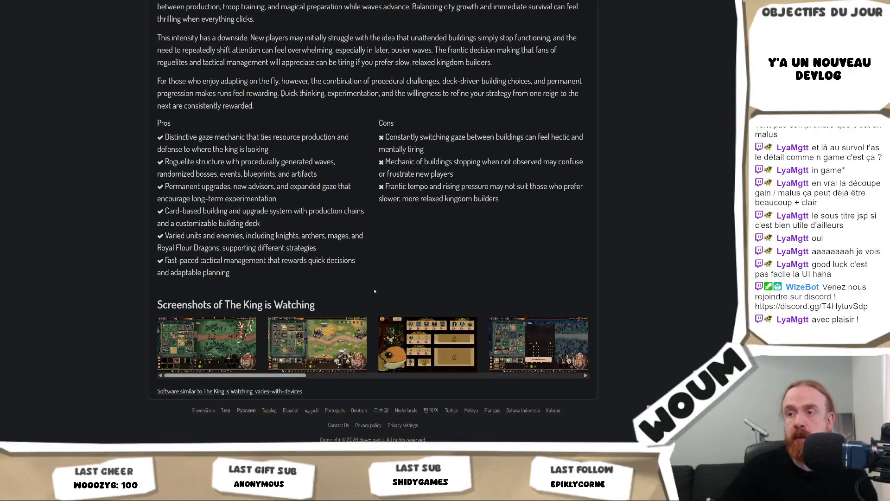
Step: Copy the shop screenshot, view the Prophecy card screenshot, and scroll the carousel onward
left_click(421, 355)
right_click(433, 212)
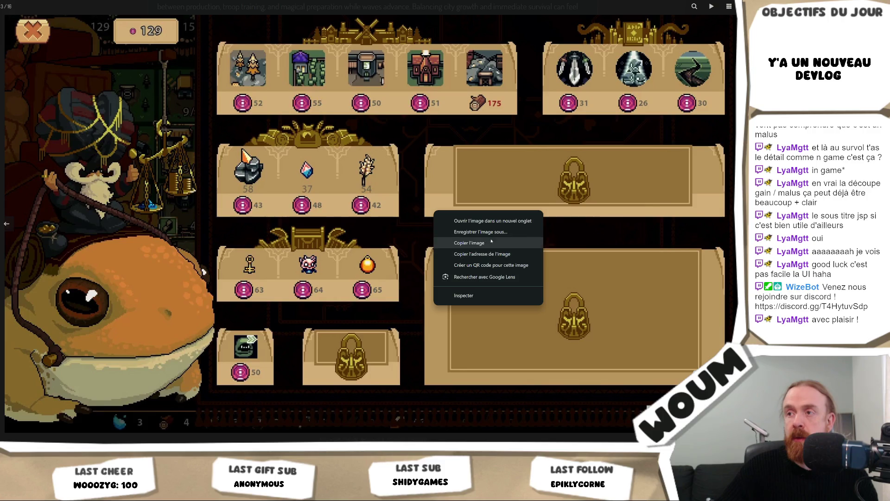
left_click(413, 49)
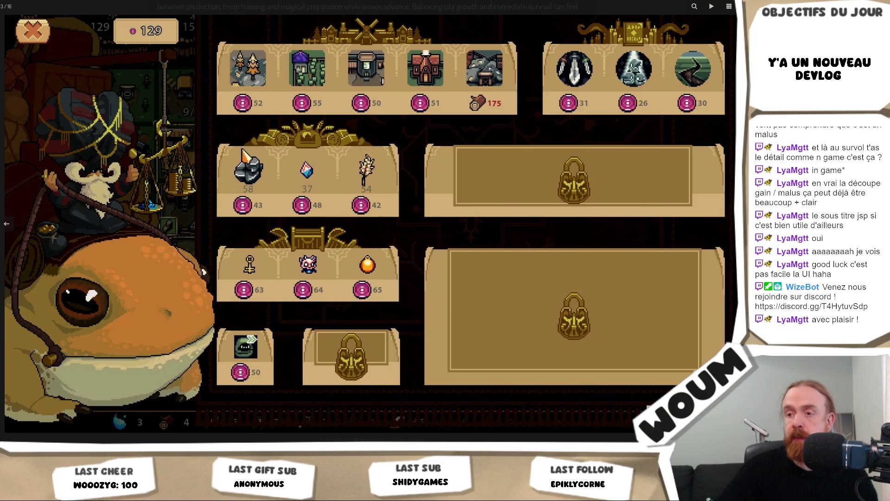
key("Escape")
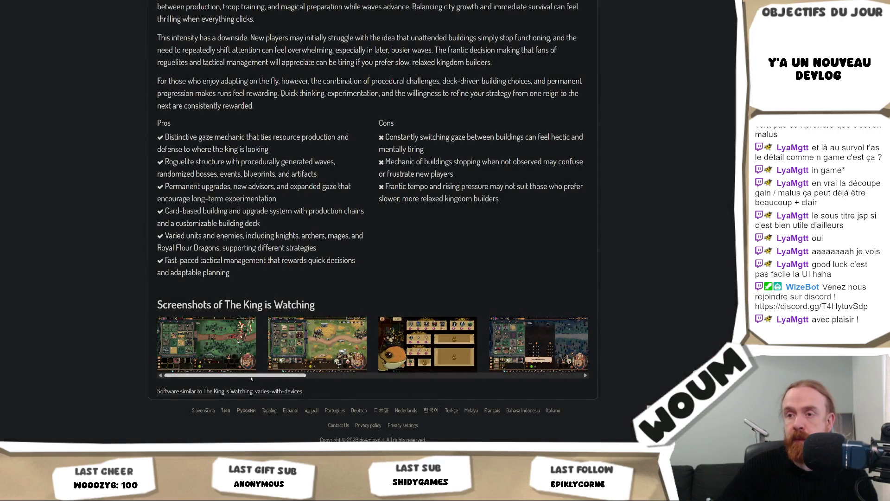
left_click(363, 375)
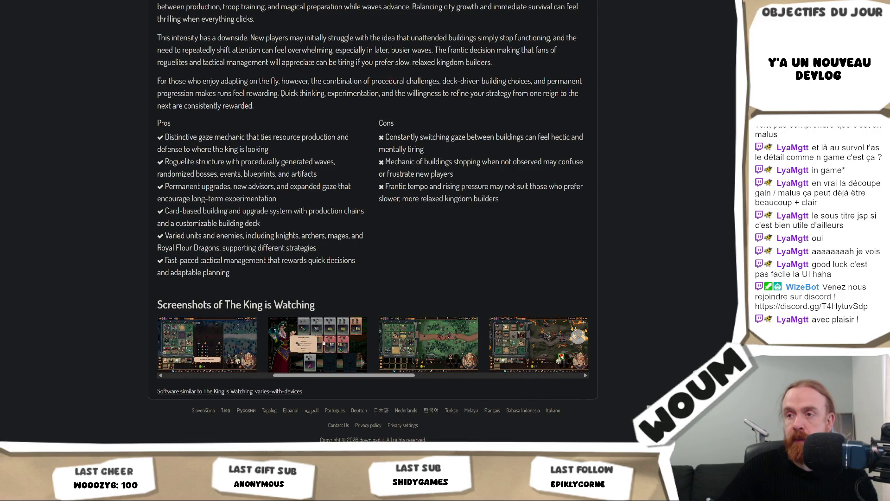
left_click(326, 337)
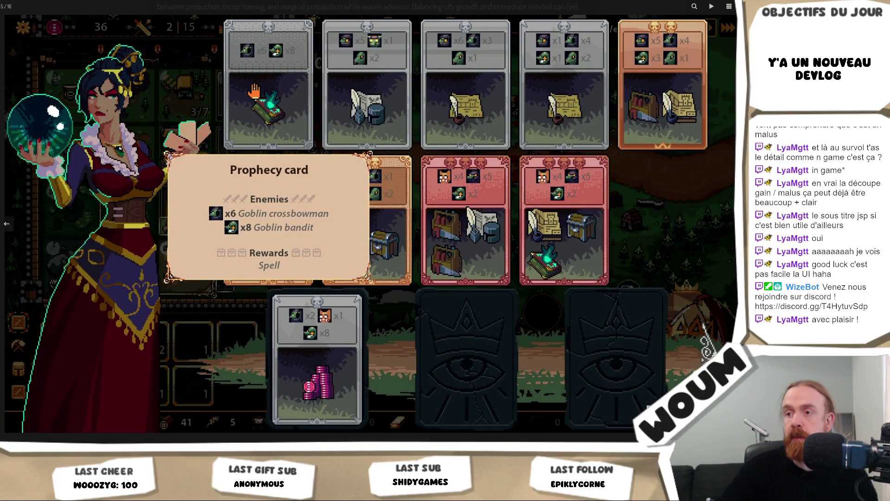
key("Escape")
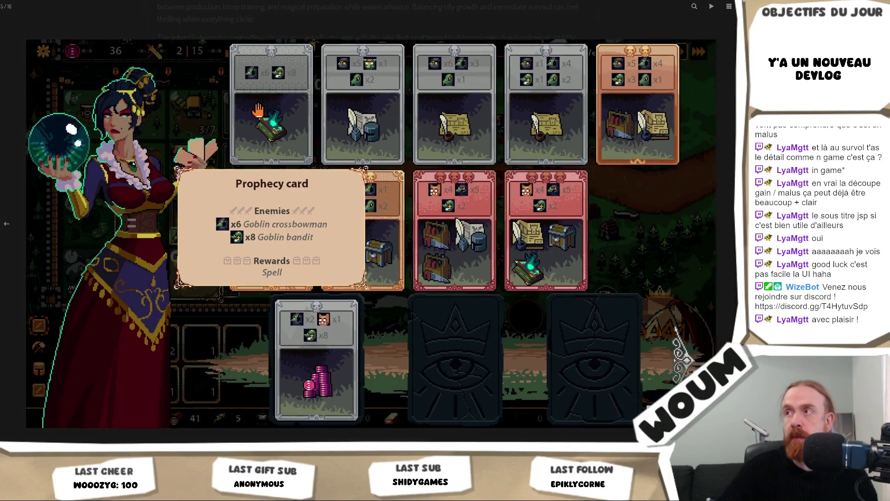
scroll(573, 364, "right", 5)
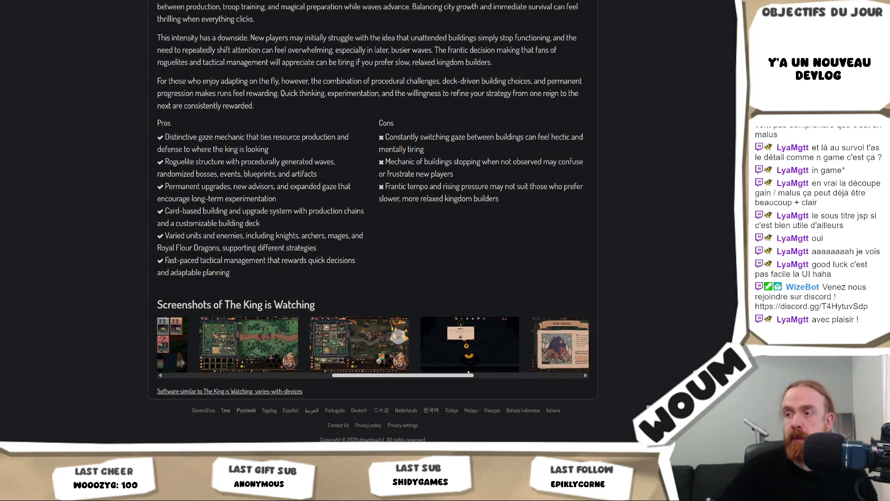
scroll(574, 364, "right", 2)
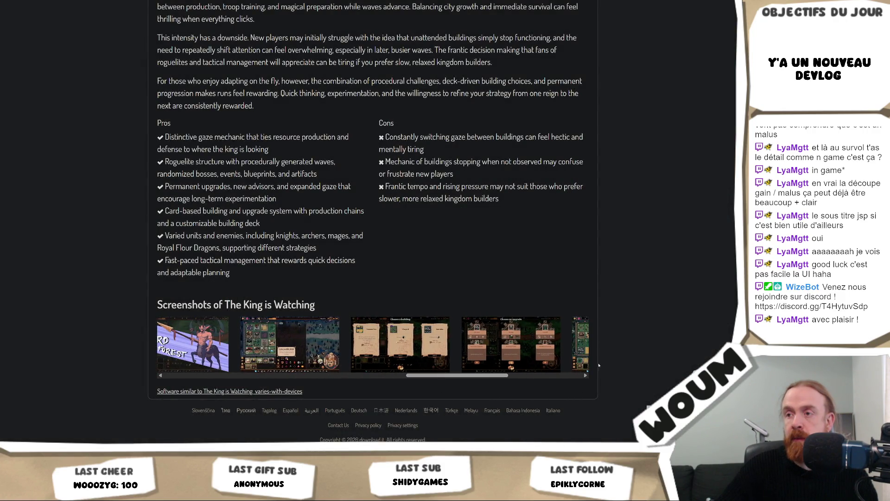
Step: Copy the 'Choose a building' screenshot image from the lightbox
left_click(430, 351)
right_click(514, 172)
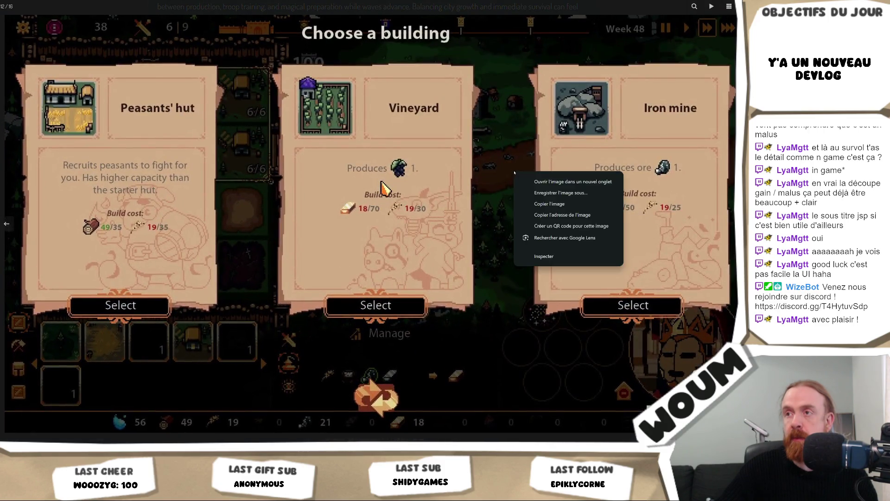
left_click(597, 191)
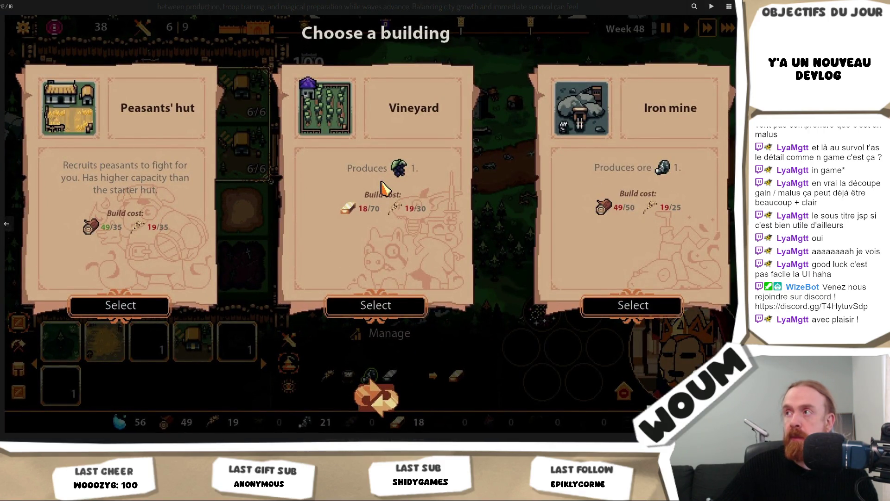
left_click(381, 187)
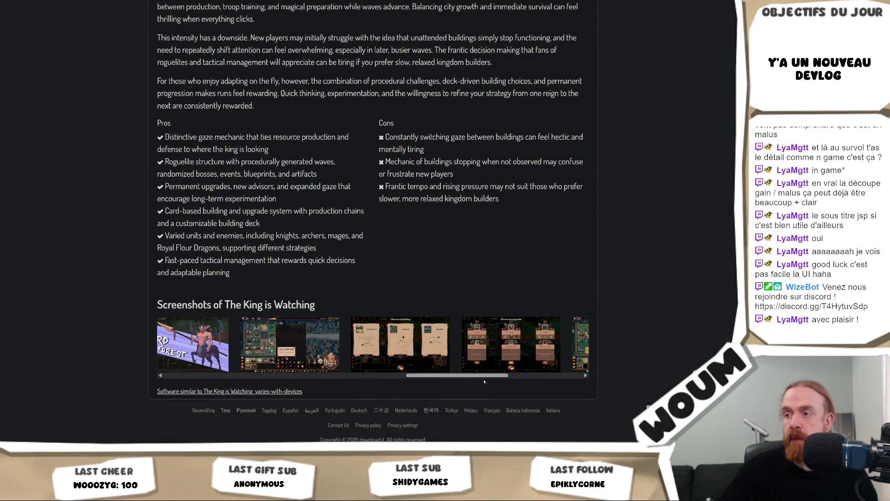
left_click_drag(497, 369, 566, 370)
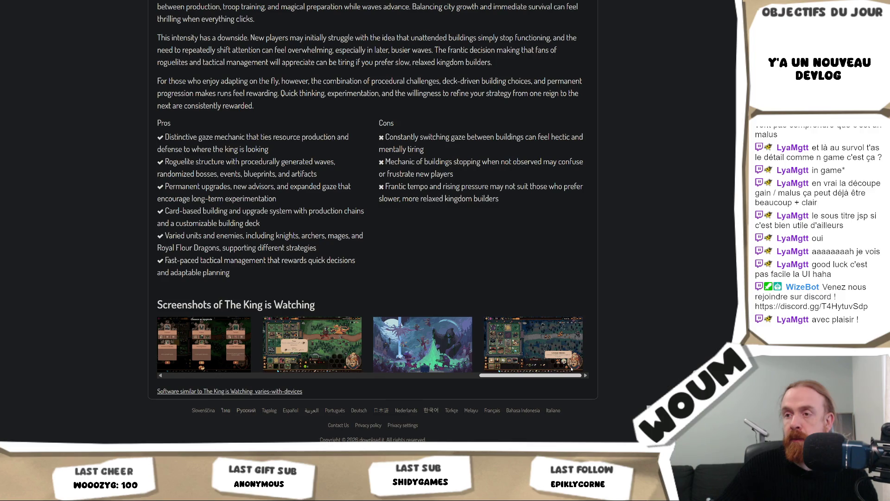
Step: Compare the building-choice and troop-upgrade screenshots, then close the viewer and download ad
key("alt+Tab")
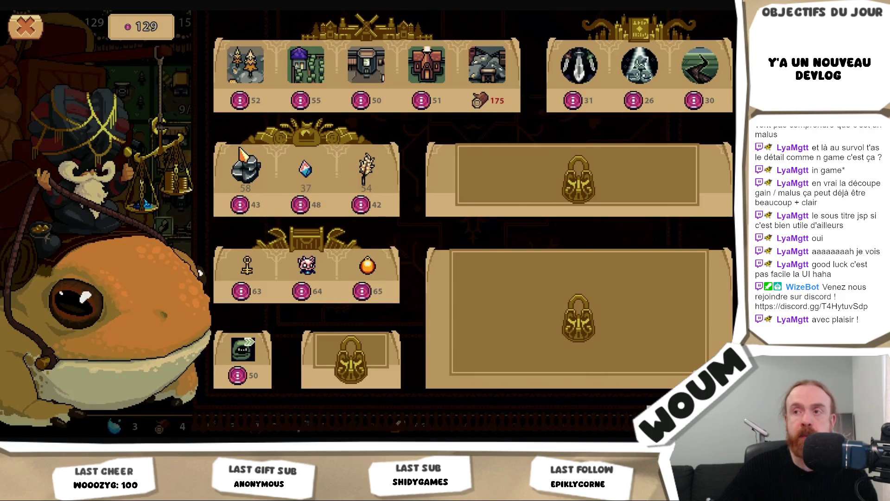
key("alt+Tab")
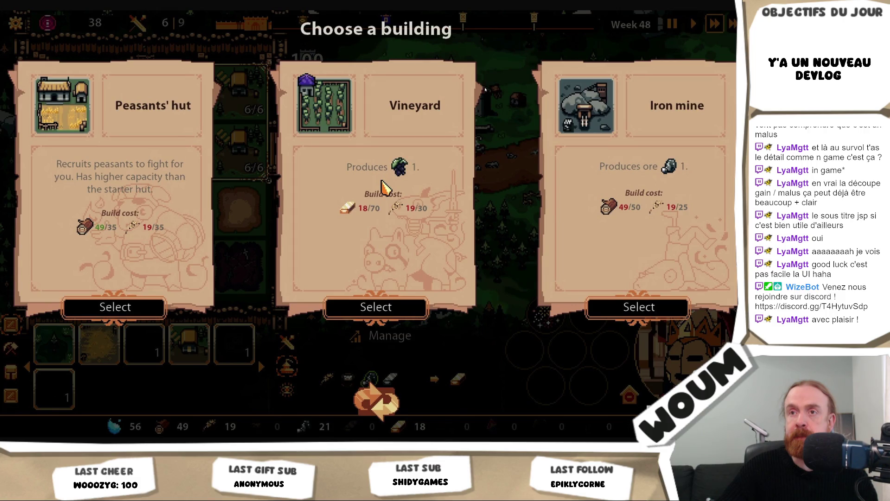
key("Right")
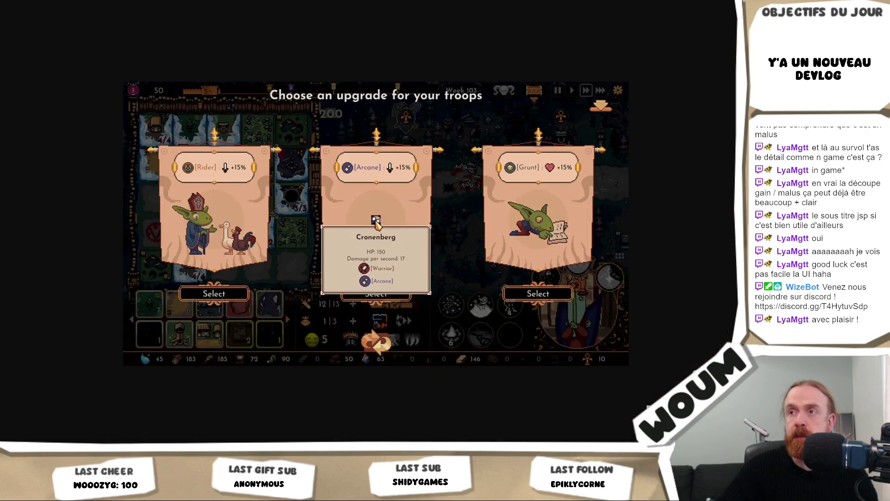
key("Left")
key("Left")
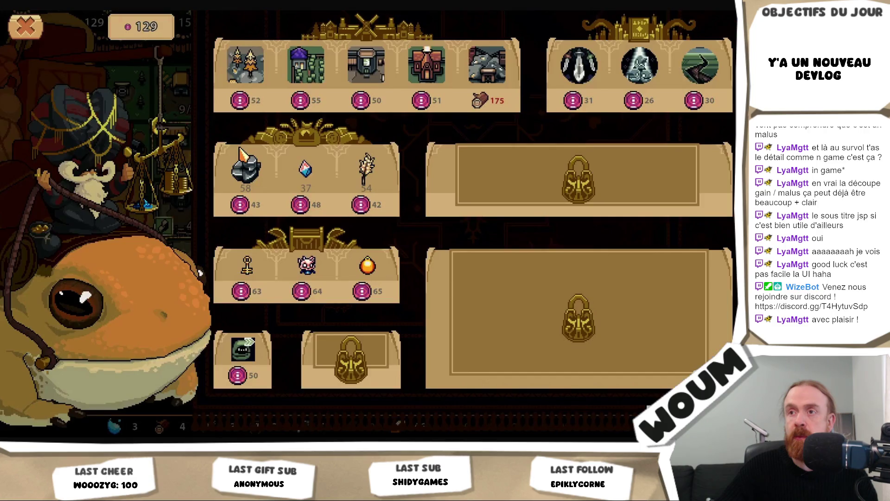
key("Escape")
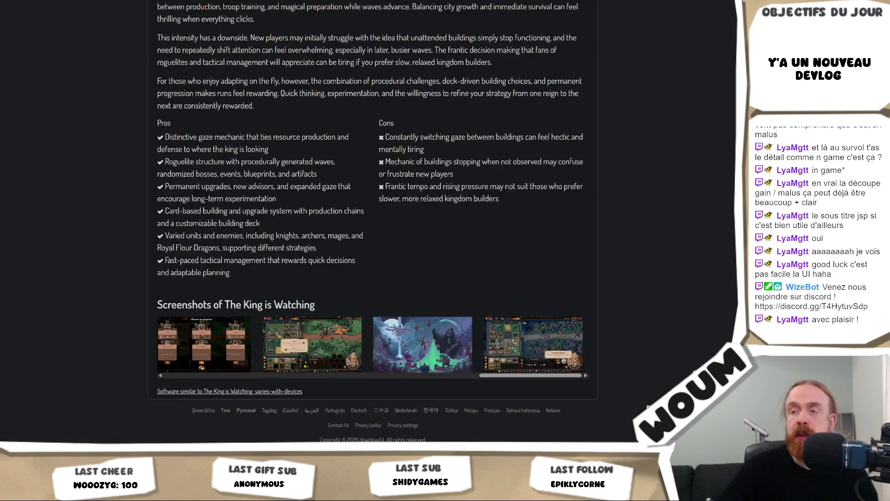
key("Escape")
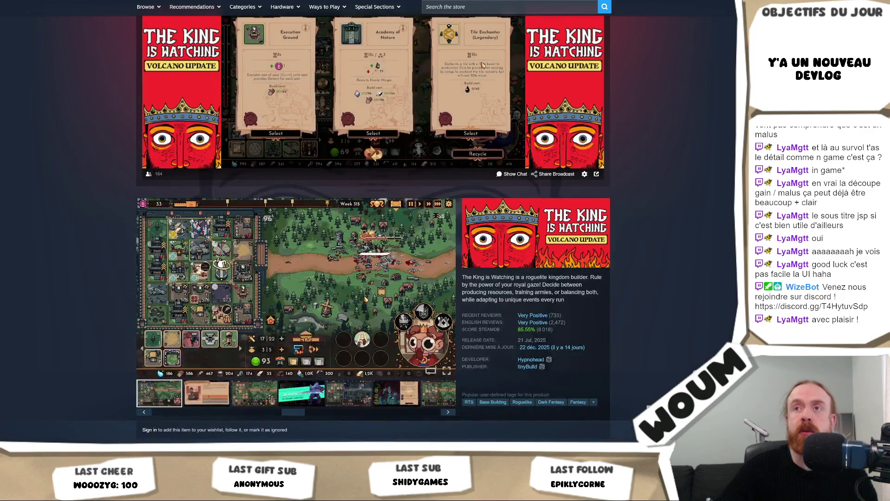
Step: Show the Tome of Questionable Wisdom screenshot and zoom out to fit the whole event screen
left_click(200, 404)
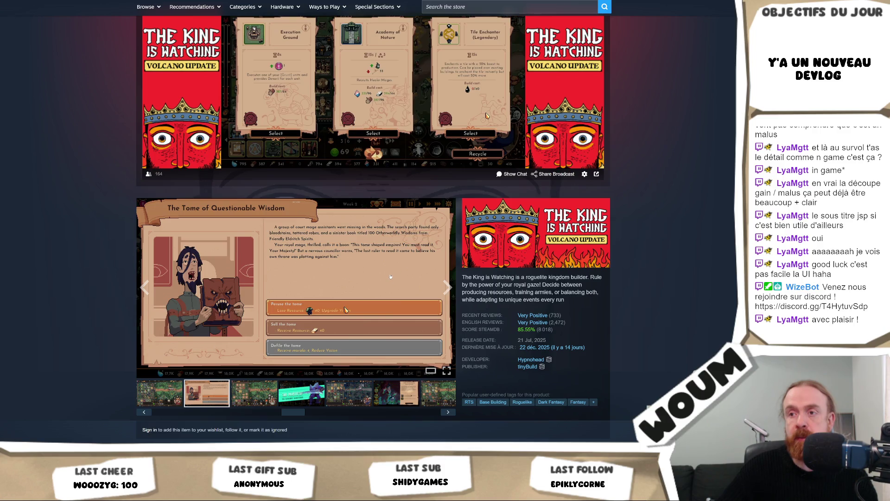
right_click(306, 265)
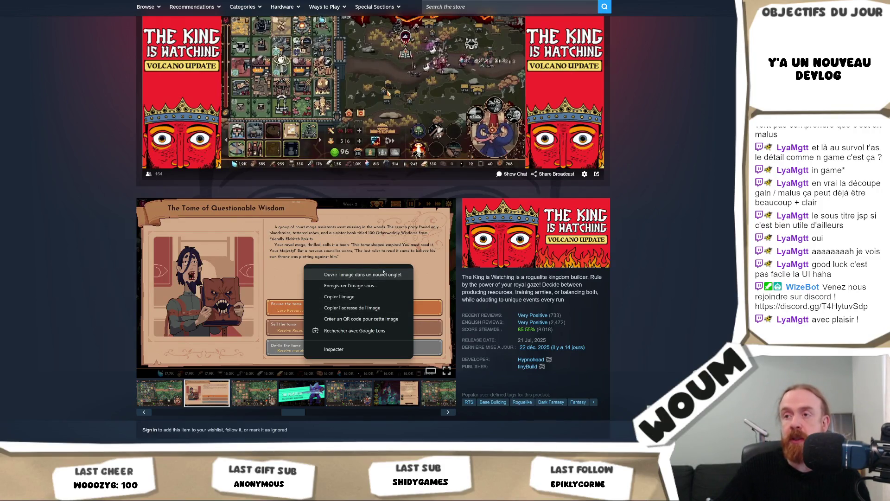
key("Escape")
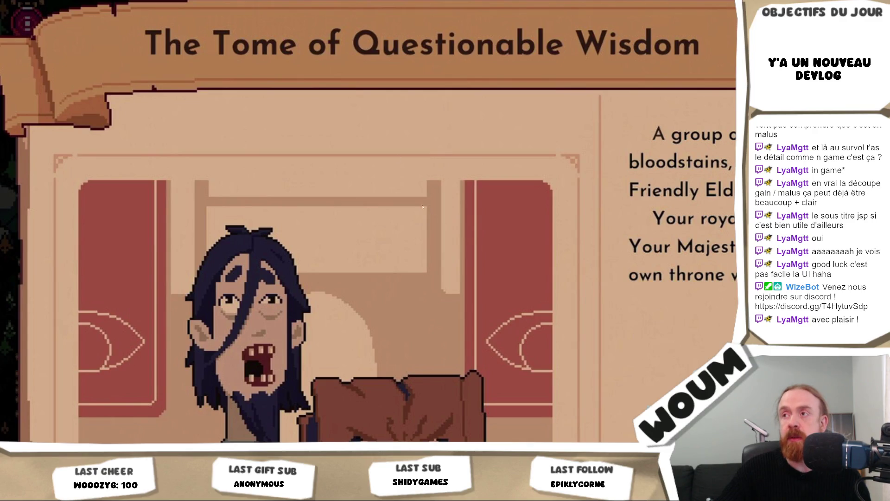
key("ctrl+minus")
key("ctrl+minus")
key("ctrl+minus")
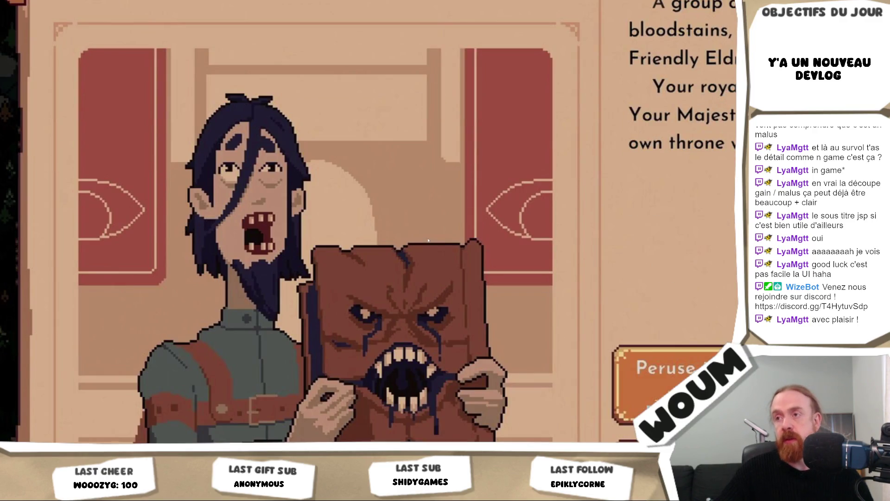
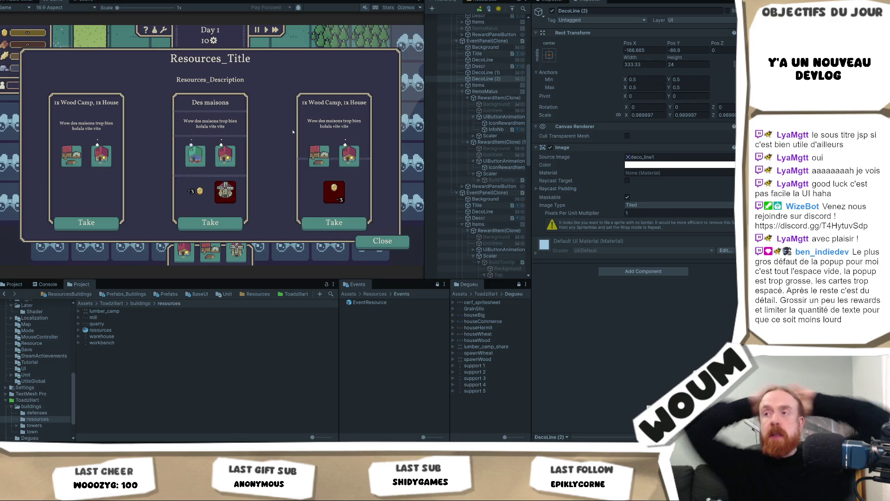
Step: Duplicate EventPanel(Clone) with Ctrl+D to add a fourth reward card, then collapse the original's row
left_click(497, 41)
key("ctrl+d")
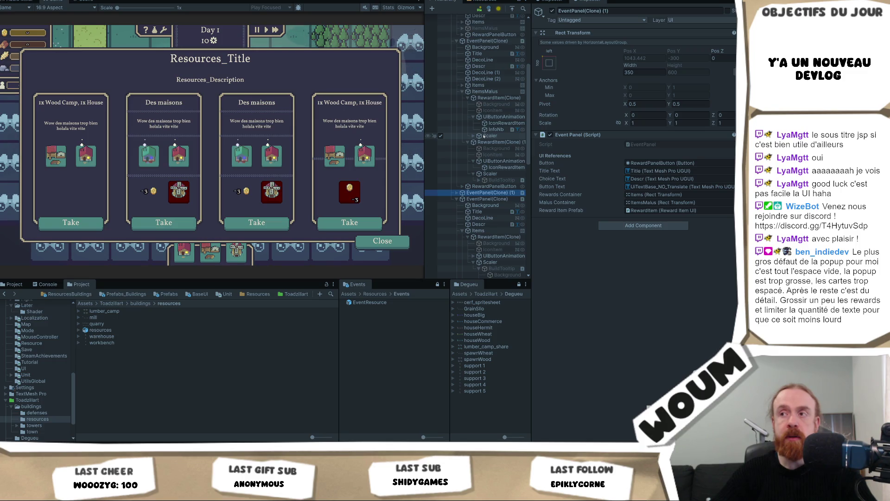
left_click(457, 199)
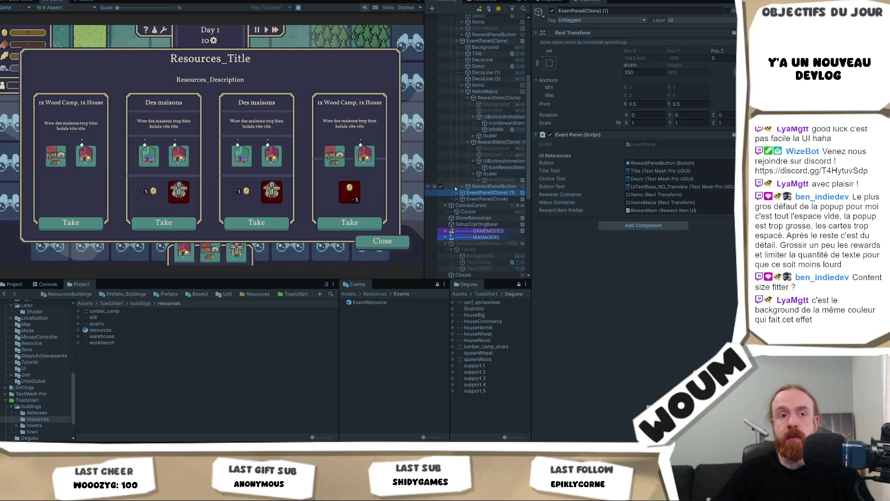
left_click(456, 192)
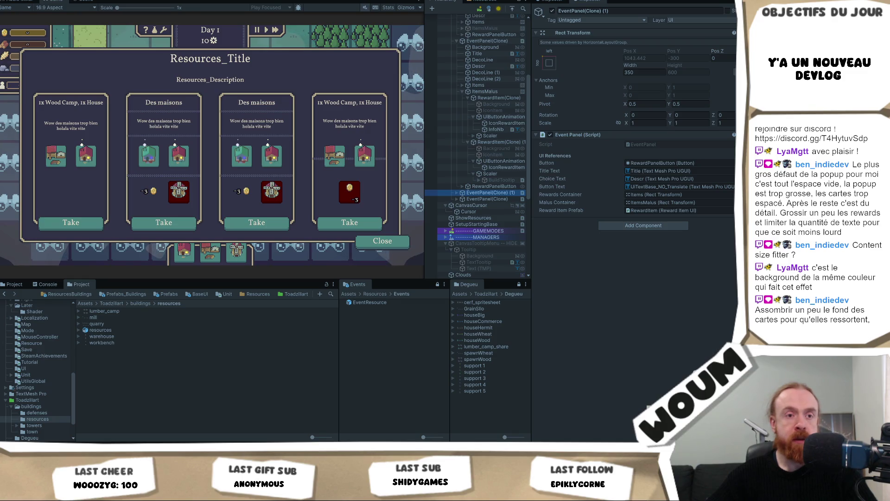
left_click(212, 236)
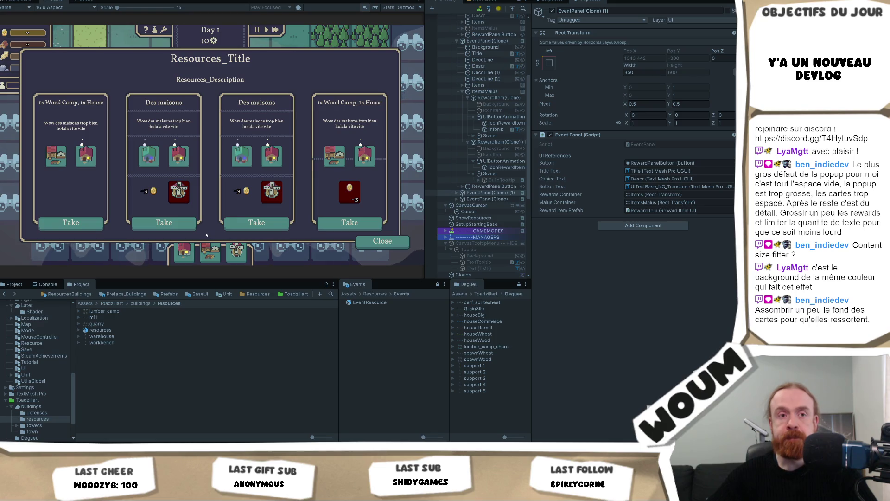
scroll(510, 139, "up", 5)
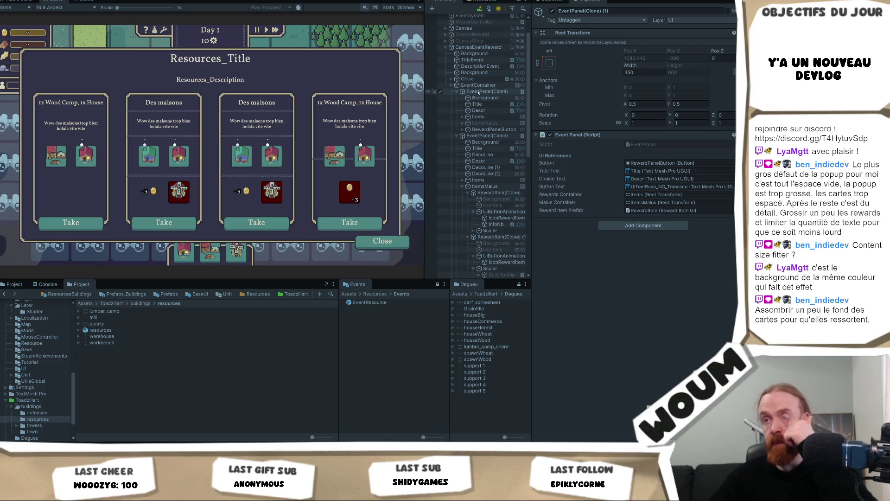
left_click(479, 92)
left_click(489, 135)
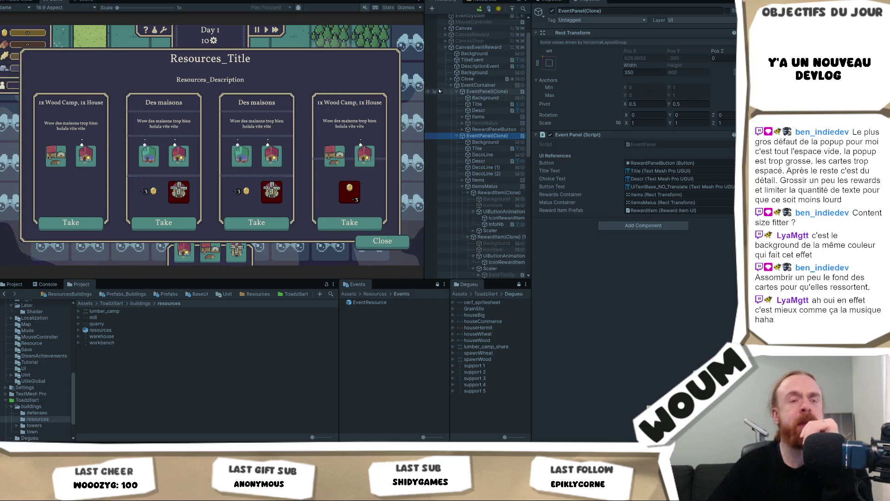
left_click(485, 142)
Step: Try a darker tint on the second card's background, then revert it to white
left_click(634, 165)
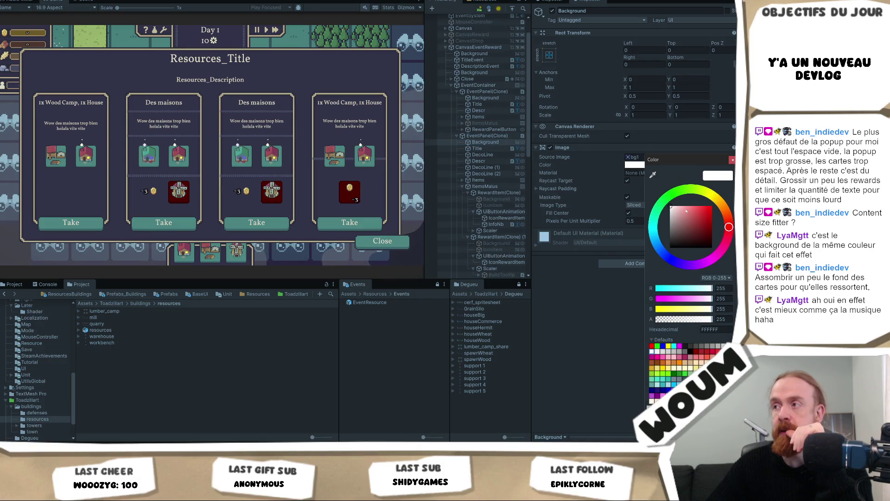
mouse_move(669, 226)
left_mouse_down()
mouse_move(649, 192)
mouse_move(646, 220)
mouse_move(644, 209)
mouse_move(669, 226)
mouse_move(669, 217)
left_mouse_up()
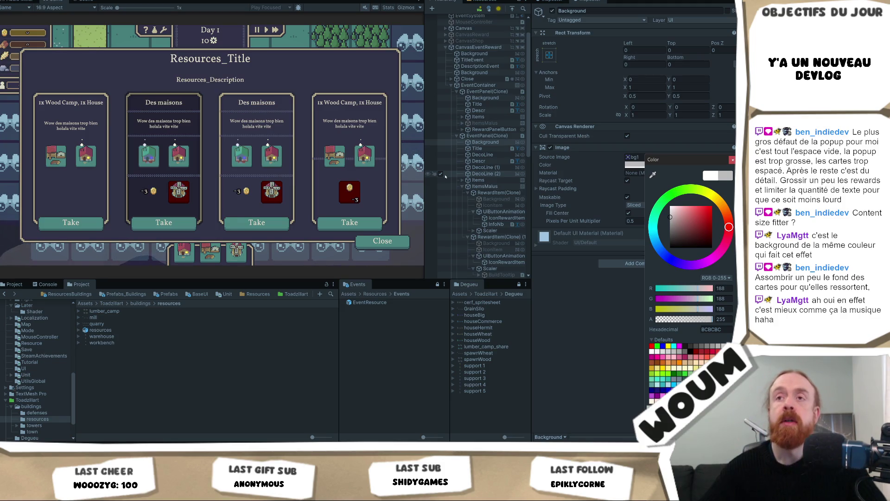
key("ctrl+z")
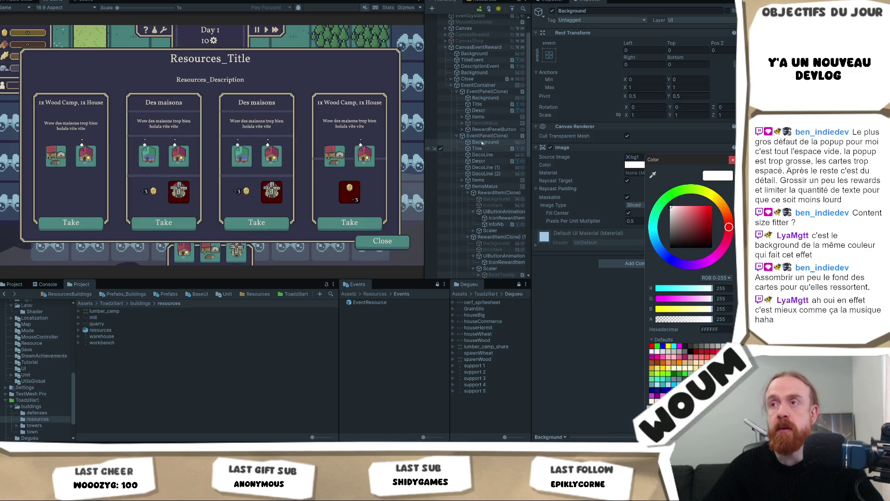
Step: Tint the popup backgrounds grey and scale the full-stretch Background to 31.3
left_click(474, 73)
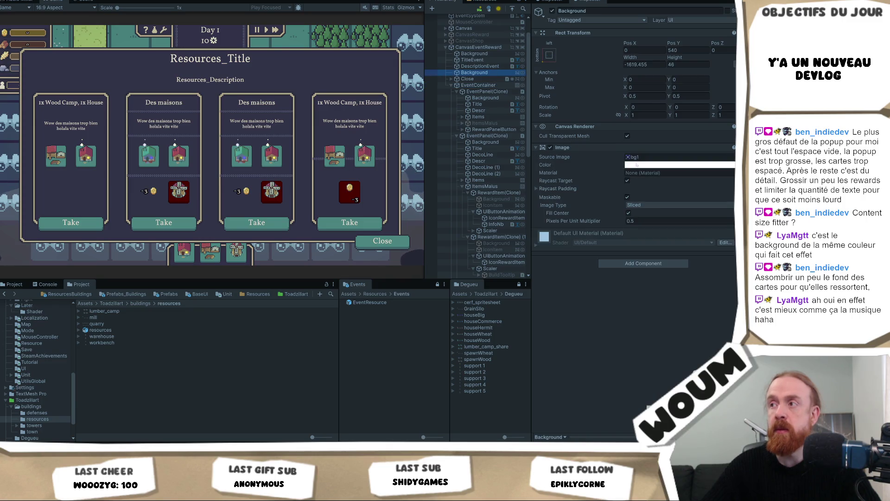
left_click(633, 164)
mouse_move(673, 219)
left_mouse_down()
mouse_move(657, 221)
mouse_move(656, 241)
left_mouse_up()
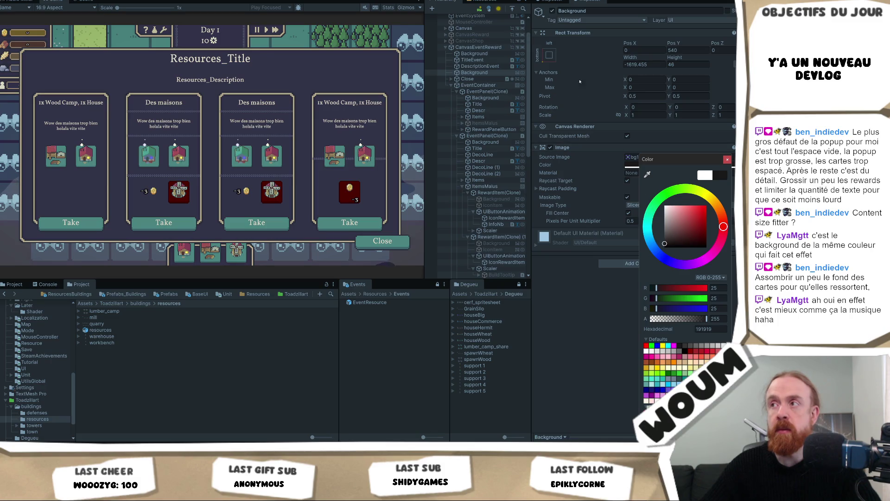
left_click(549, 148)
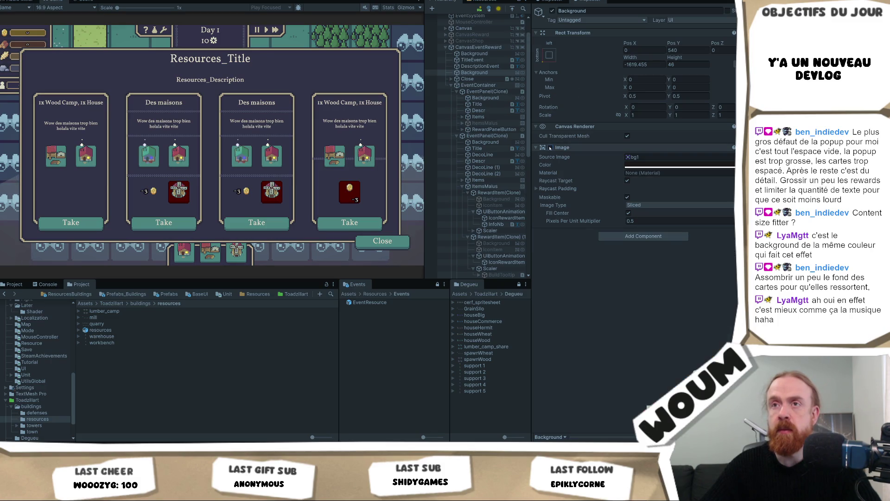
left_click(474, 53)
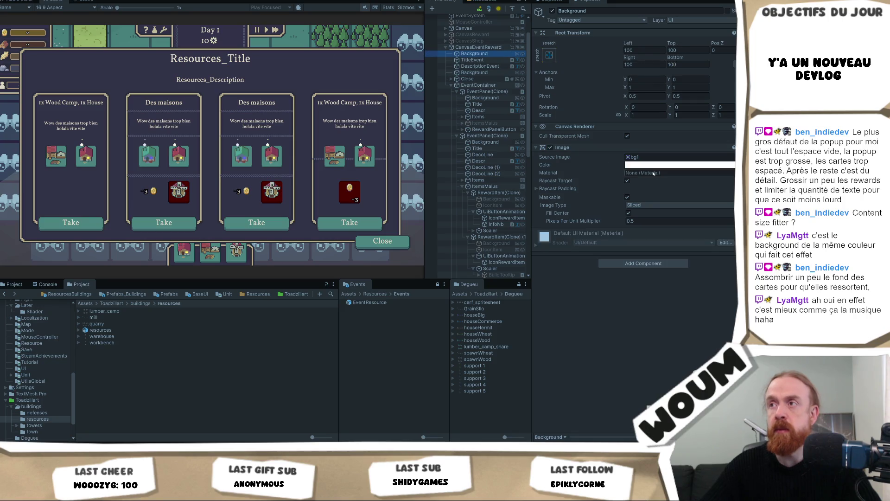
left_click(637, 165)
mouse_move(663, 222)
left_mouse_down()
mouse_move(656, 241)
mouse_move(645, 219)
left_mouse_up()
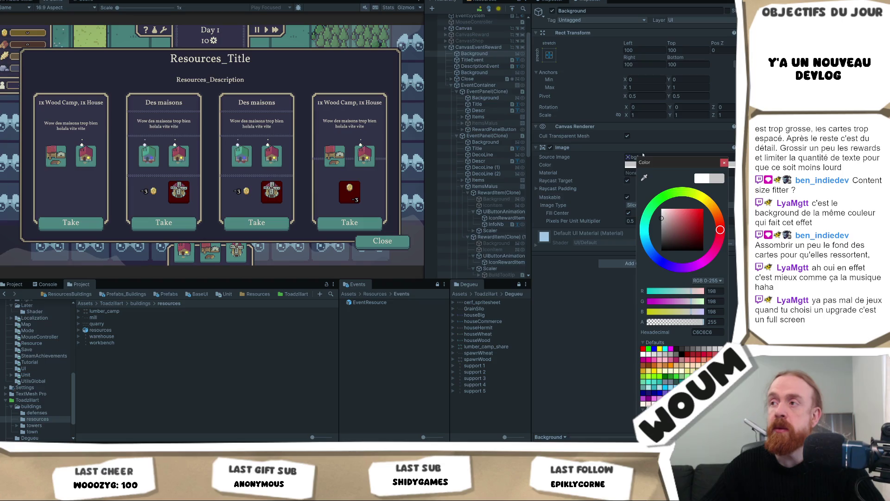
left_click(626, 115)
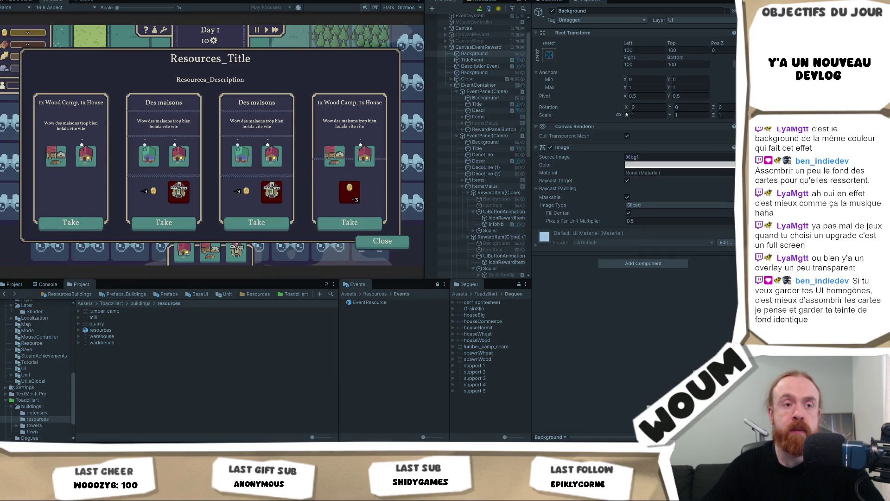
left_click_drag(626, 114, 669, 121)
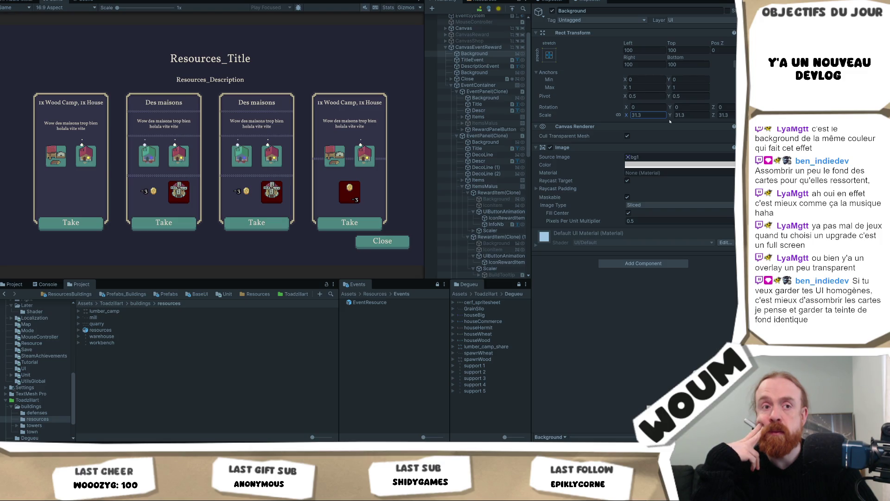
Step: Set the Background's Scale X back to 1 and select CanvasEventReward
type("1")
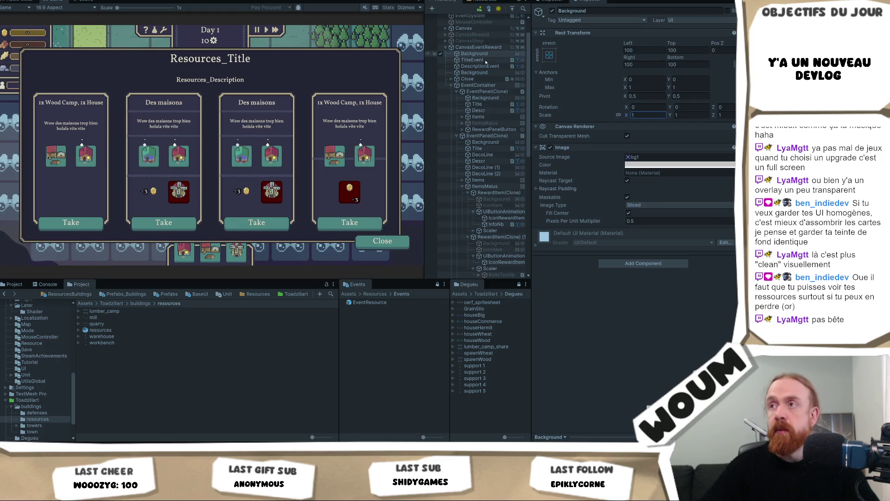
left_click(482, 47)
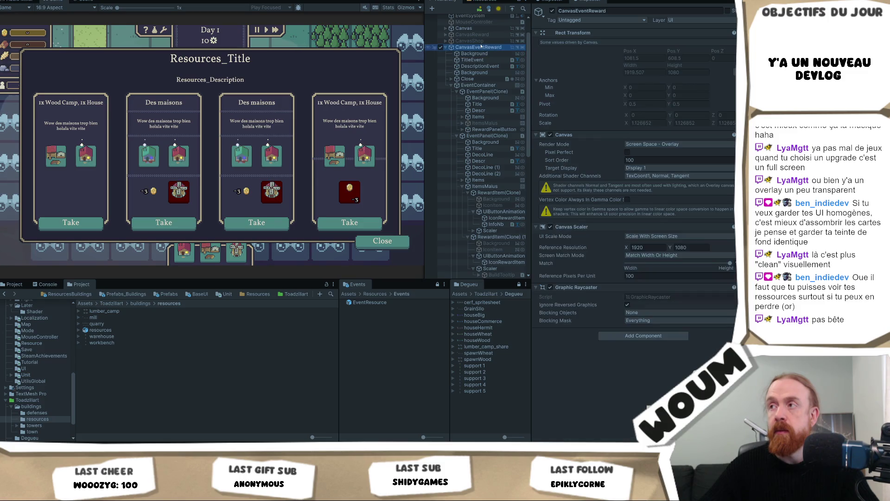
Step: Group Background and EventContainer under a new parent object and scale it to about 0.89
scroll(492, 64, "up", 2)
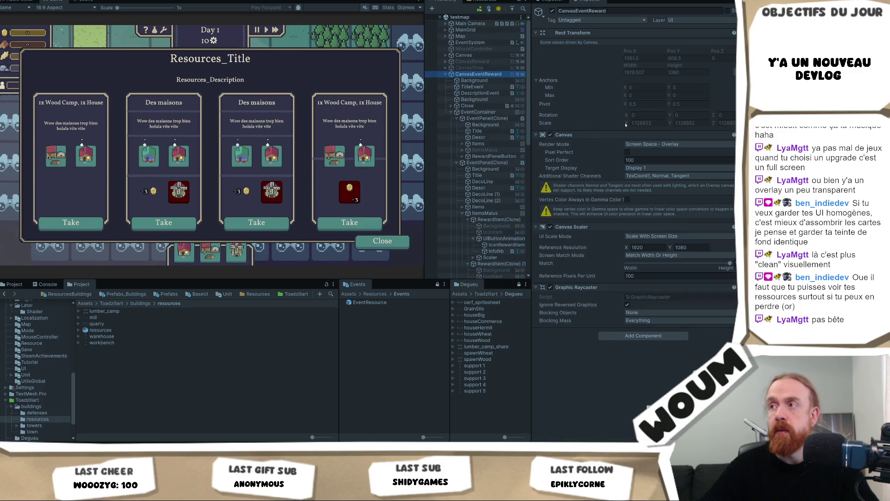
left_click(482, 80)
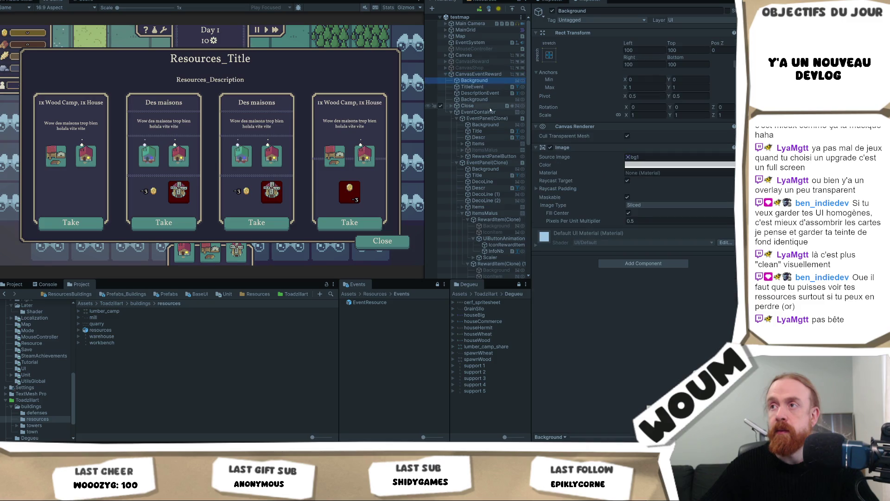
left_click(451, 113)
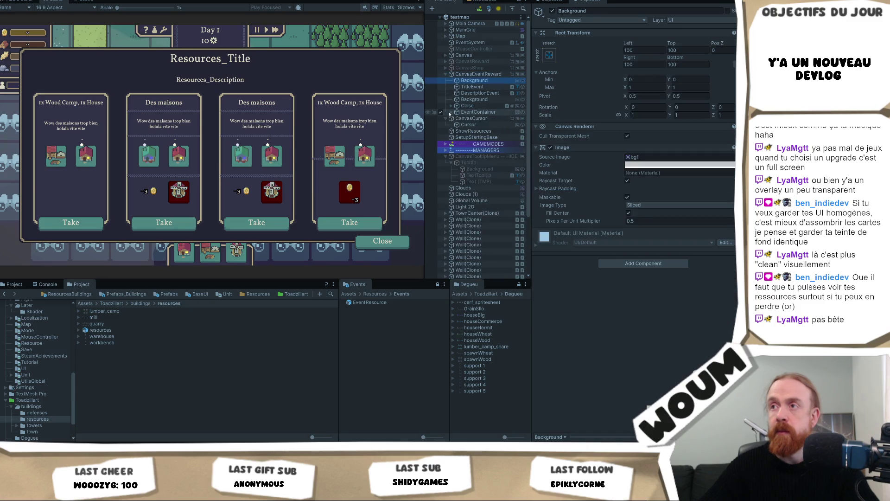
left_click(475, 111, "shift")
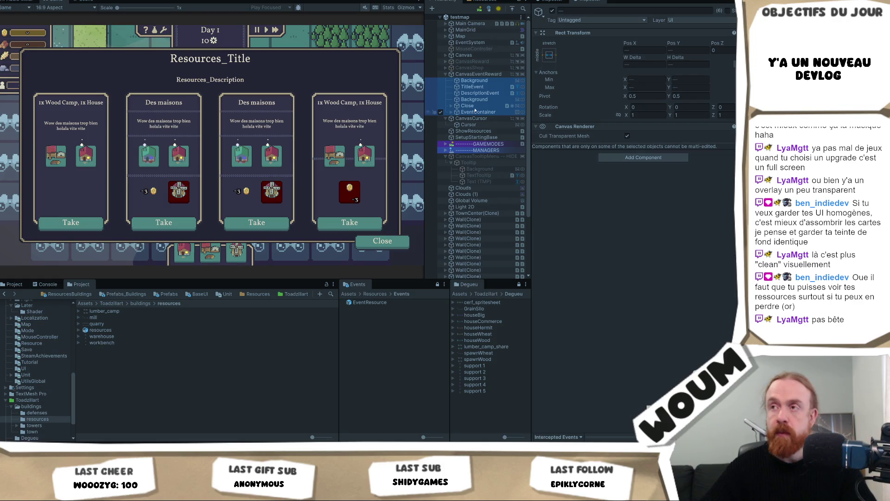
right_click(477, 81)
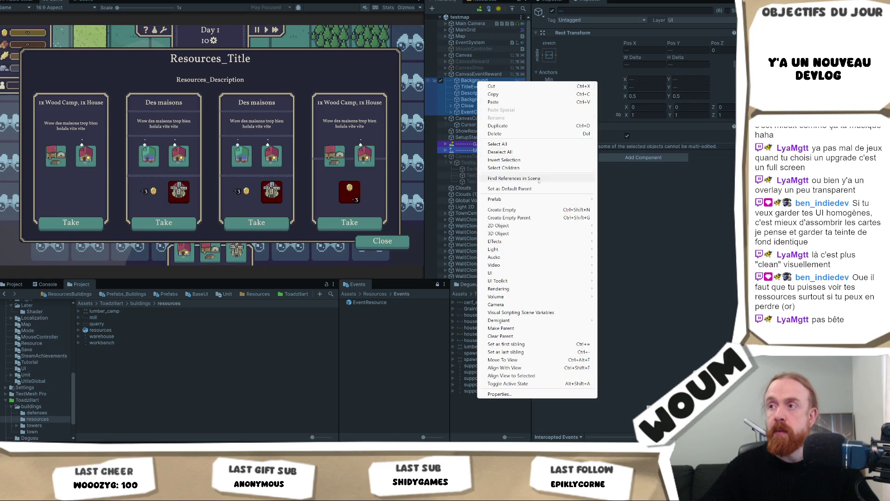
left_click(509, 218)
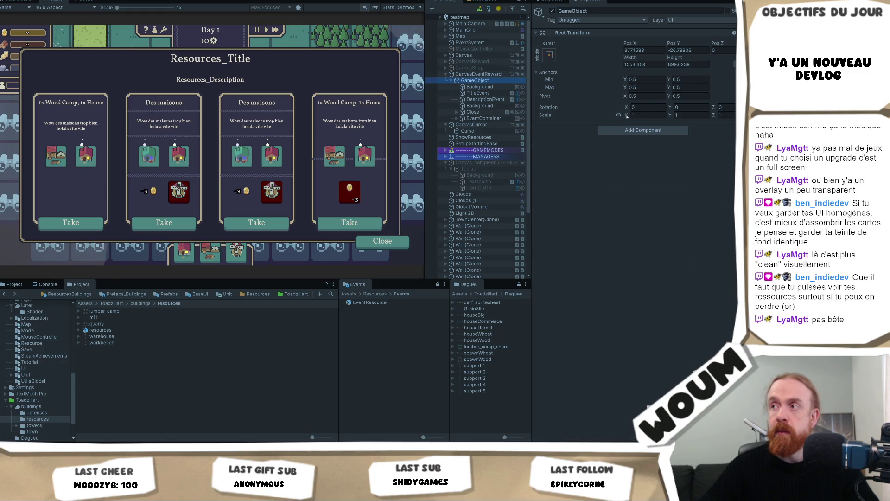
mouse_move(628, 116)
left_mouse_down()
mouse_move(618, 117)
mouse_move(631, 116)
mouse_move(627, 122)
left_mouse_up()
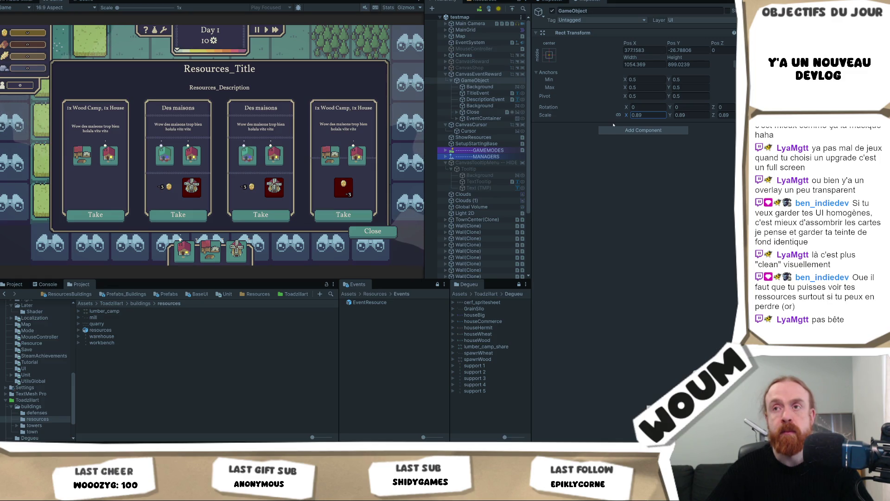
Step: Tint the first reward card's Background pale green, E2FFDA, after trying a light pink
left_click(484, 88)
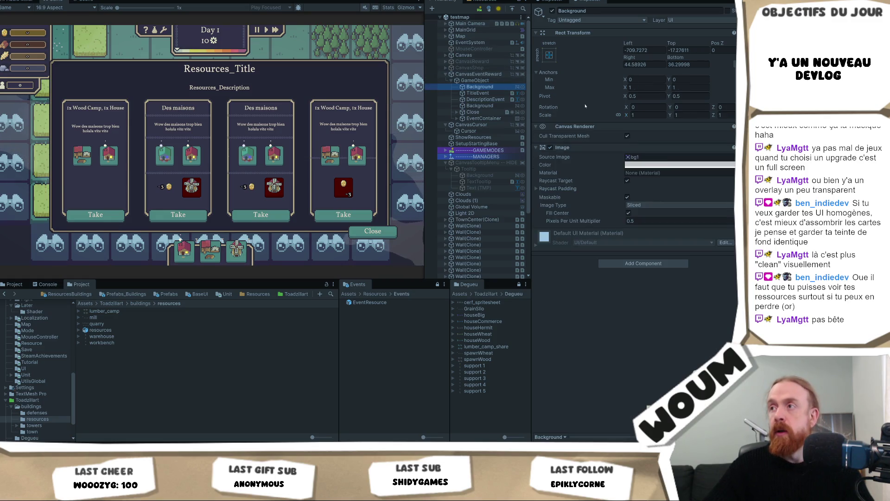
left_click(659, 164)
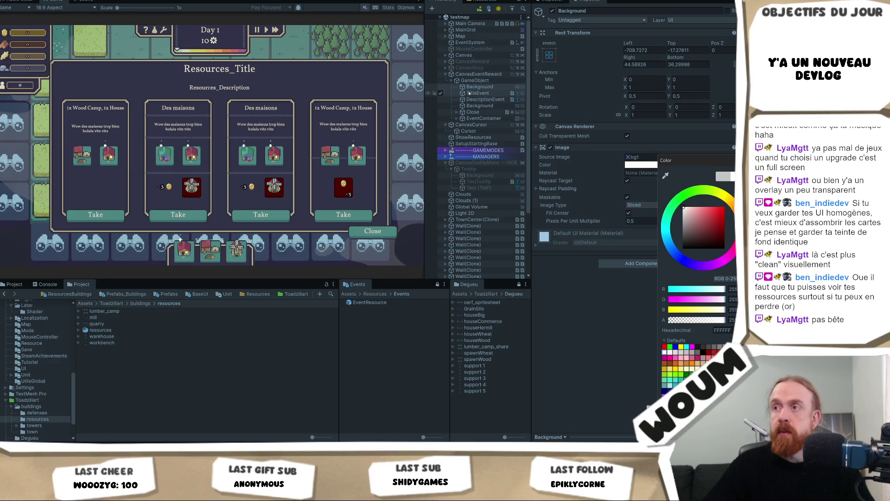
left_click(457, 118)
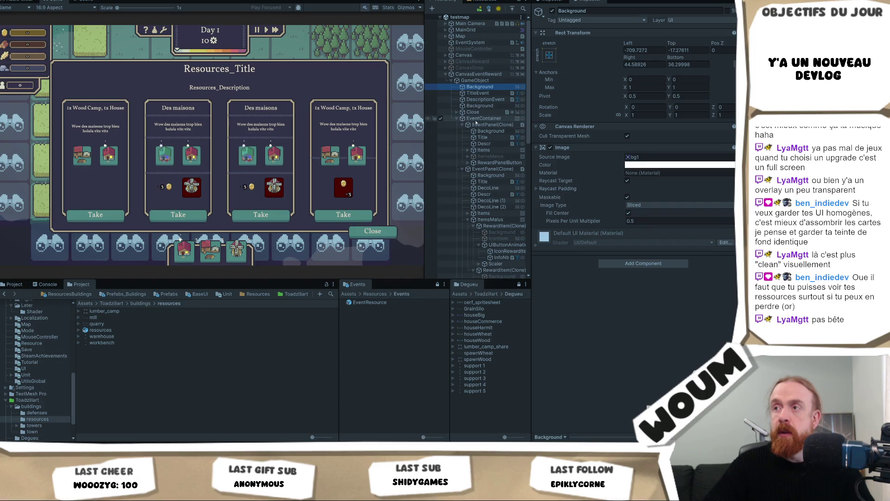
left_click(483, 131)
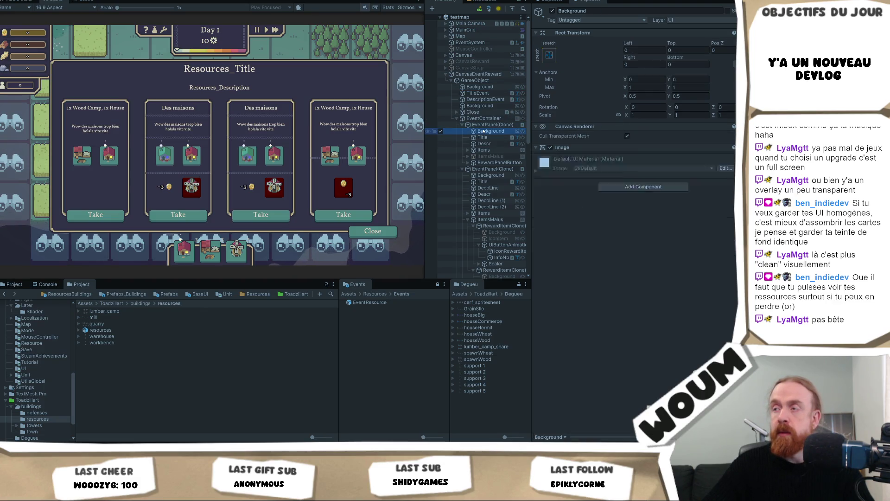
left_click(635, 165)
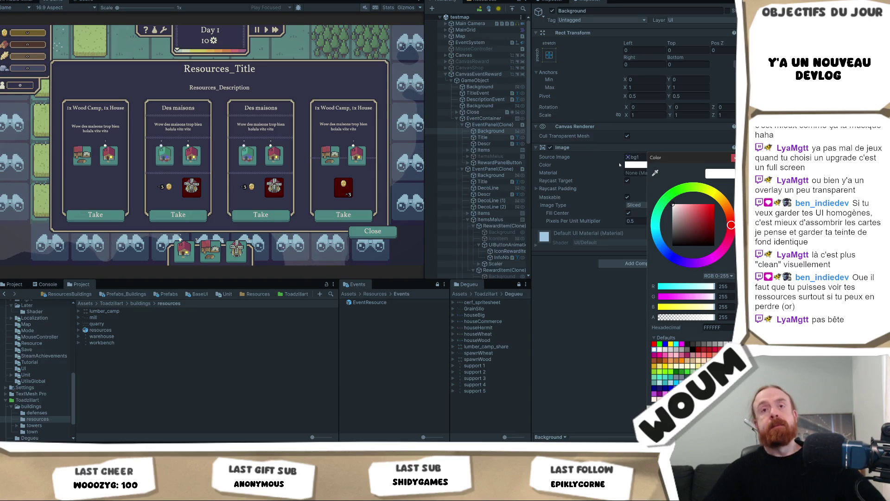
left_click(680, 204)
left_click_drag(680, 204, 678, 203)
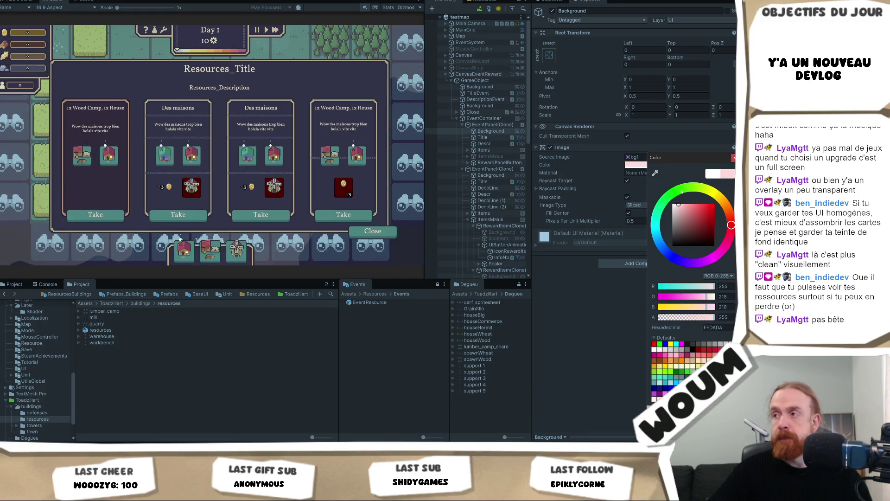
left_click(681, 192)
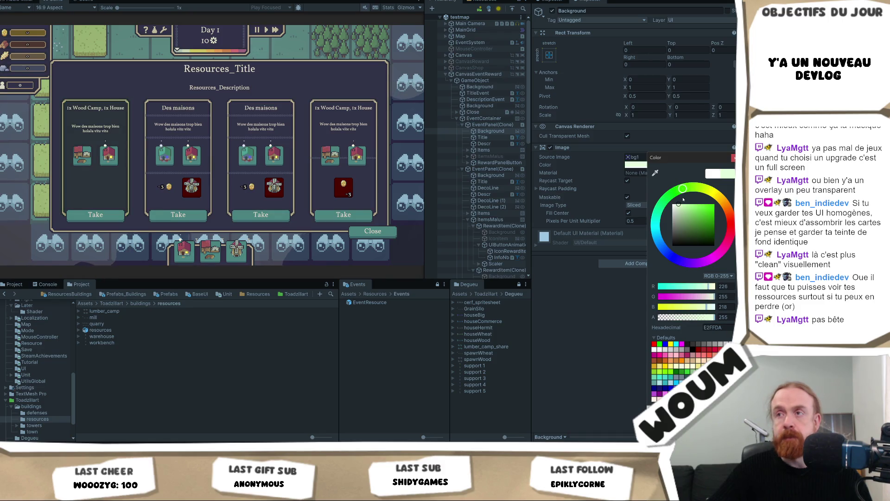
Step: Start tinting the second card's Background pale pink
left_click(491, 175)
left_click(632, 161)
left_click_drag(672, 208, 664, 205)
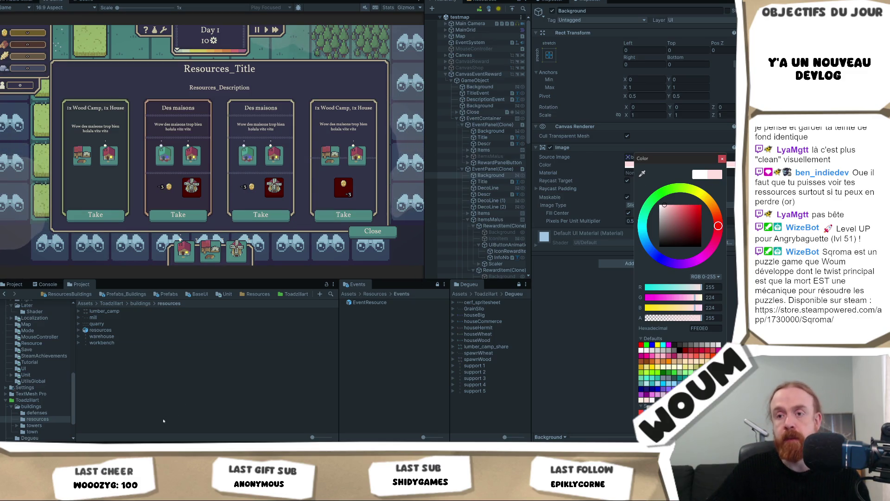
Step: Bring up the Chrome screenshot of another game's event popup for reference
mouse_move(129, 437)
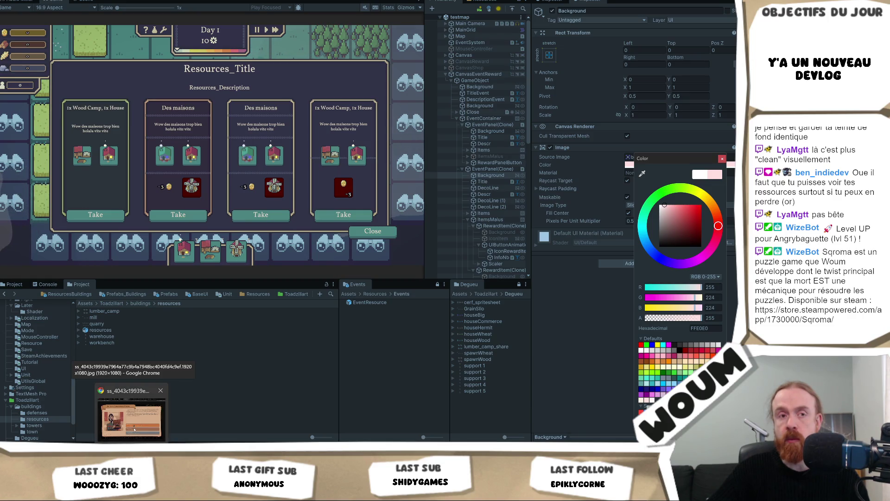
left_click(134, 429)
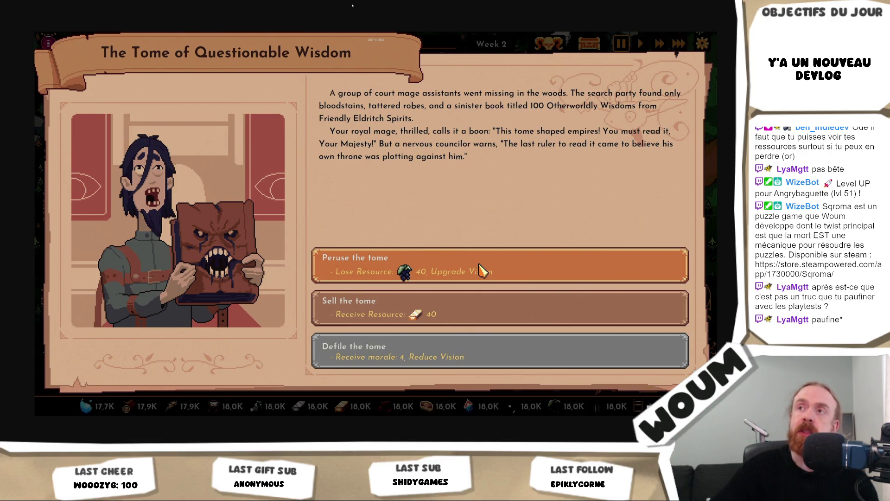
Step: Advance to the merchant shop reference screenshot listing coin-priced items
left_click(481, 268)
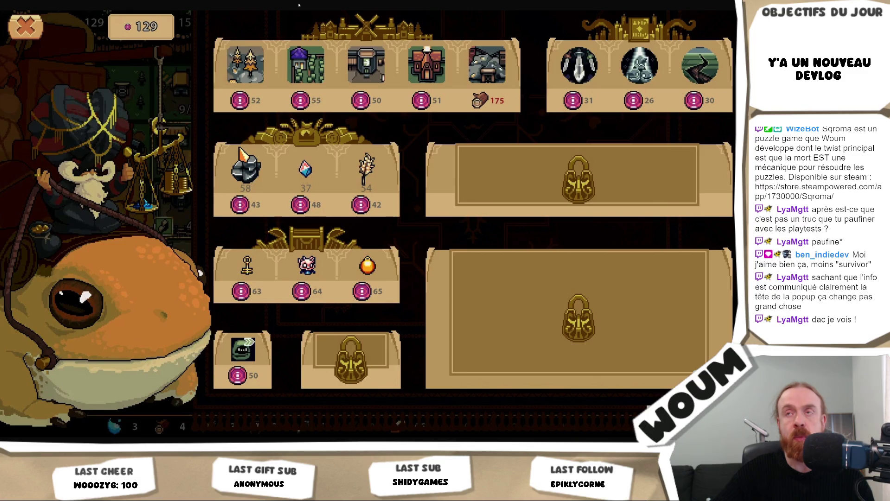
Step: Switch back to Unity, recheck the shop screenshot in Chrome, then return to Unity
key("alt+Tab")
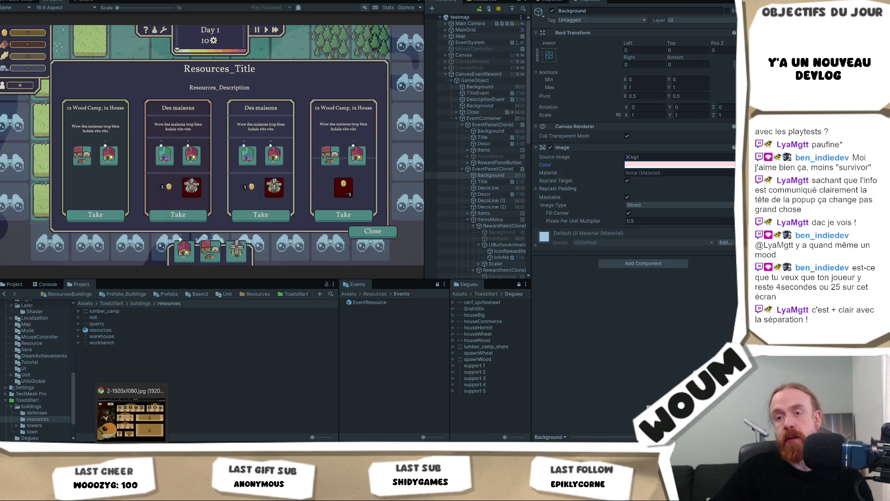
left_click(135, 428)
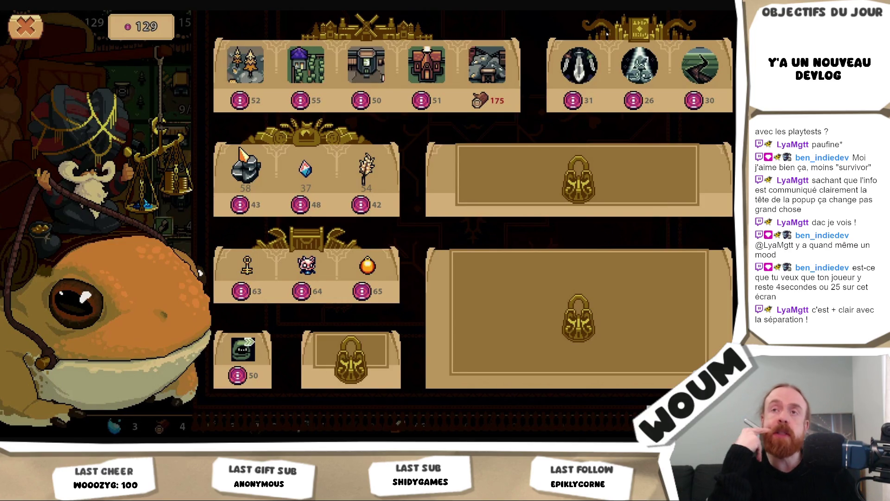
key("alt+Tab")
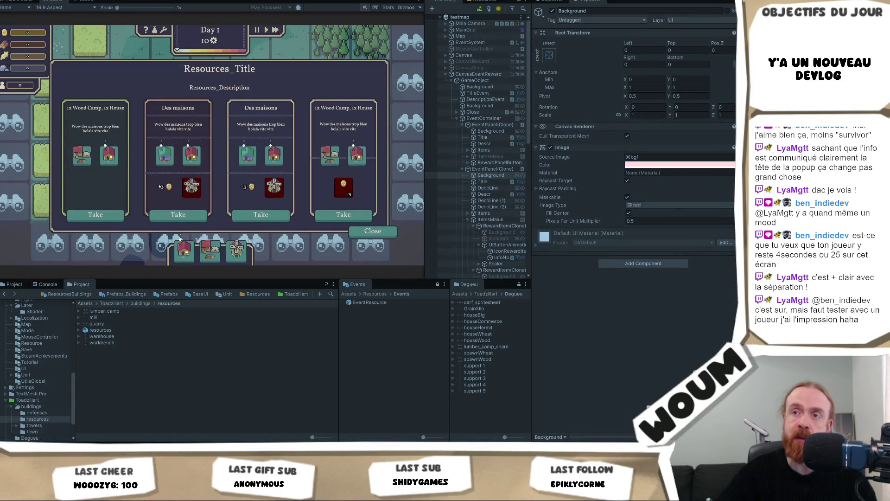
mouse_move(173, 188)
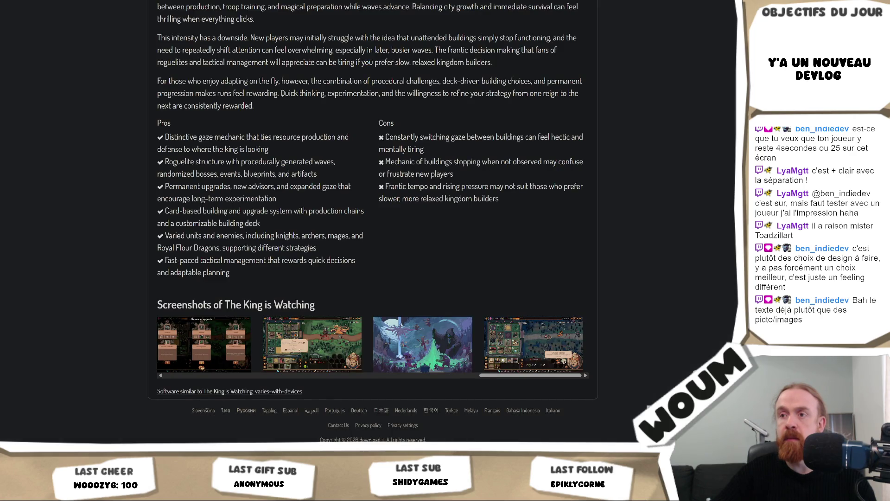
Step: Page back through the review's screenshot gallery, then switch to the DreadHavenV2 Unity window
left_click(216, 376)
left_click(216, 376)
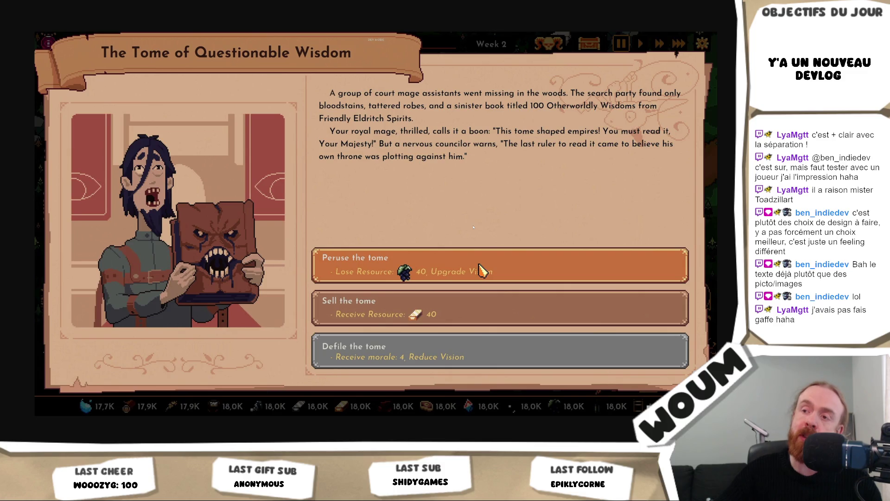
mouse_move(166, 445)
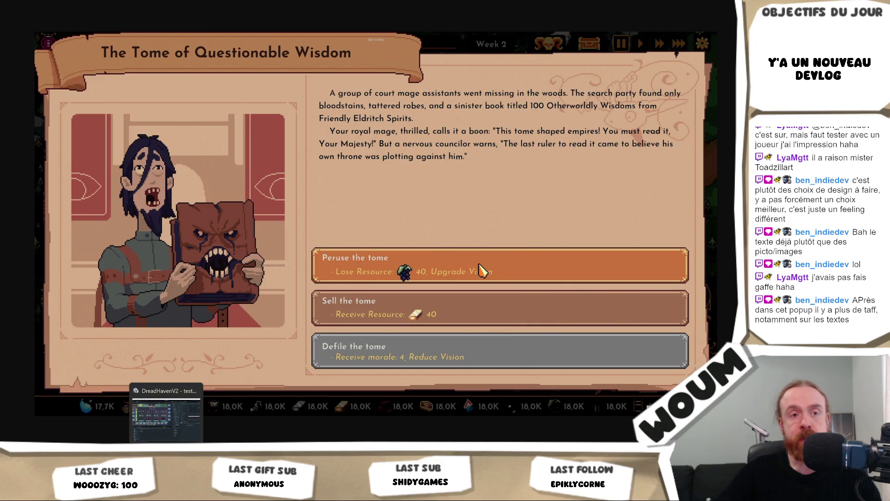
left_click(166, 413)
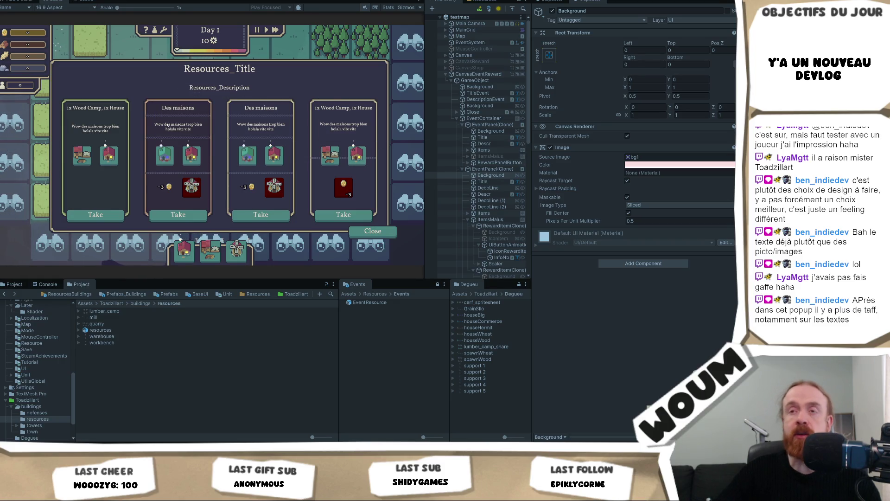
Step: Deactivate the second card's Descr text and its DecoLine (1) decoration
left_click(484, 194)
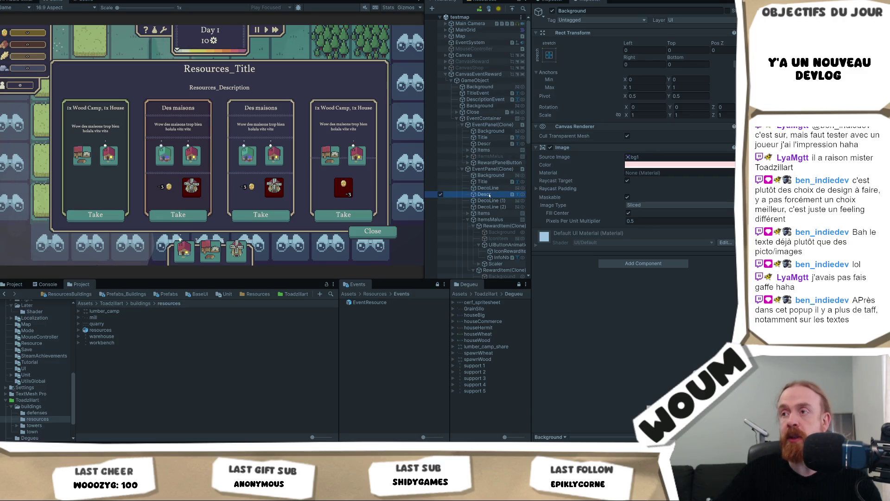
left_click(552, 11)
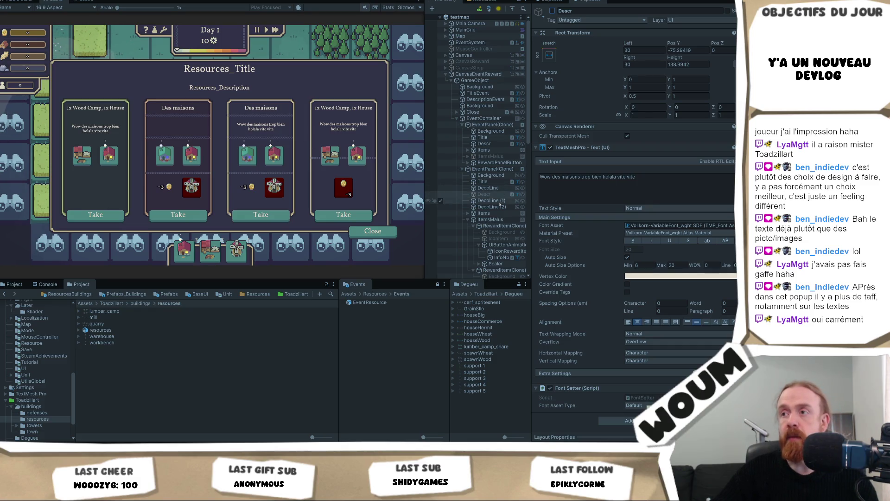
left_click(489, 200)
left_click(552, 10)
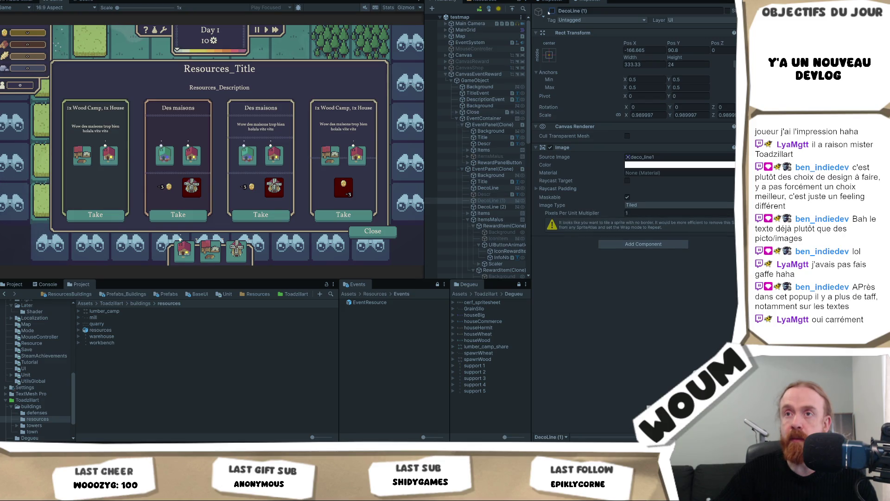
Step: Shrink the EventContainer's height to 300
left_click(496, 168)
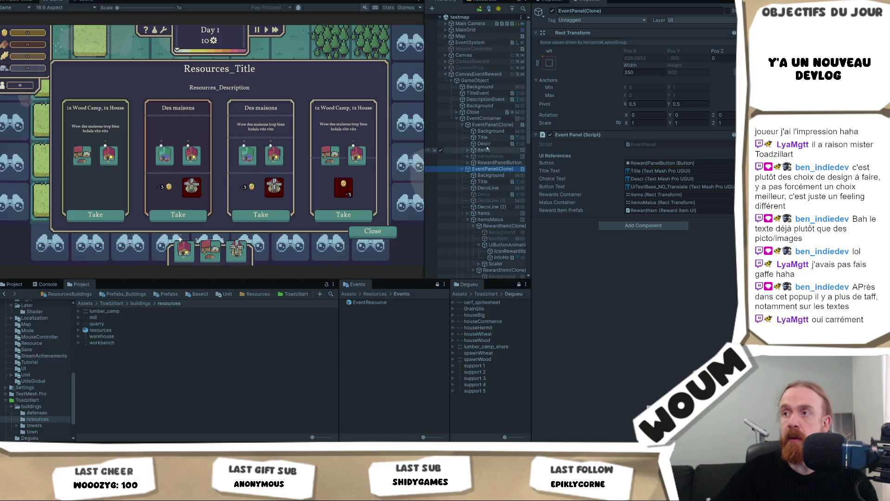
left_click(484, 119)
left_click(680, 65)
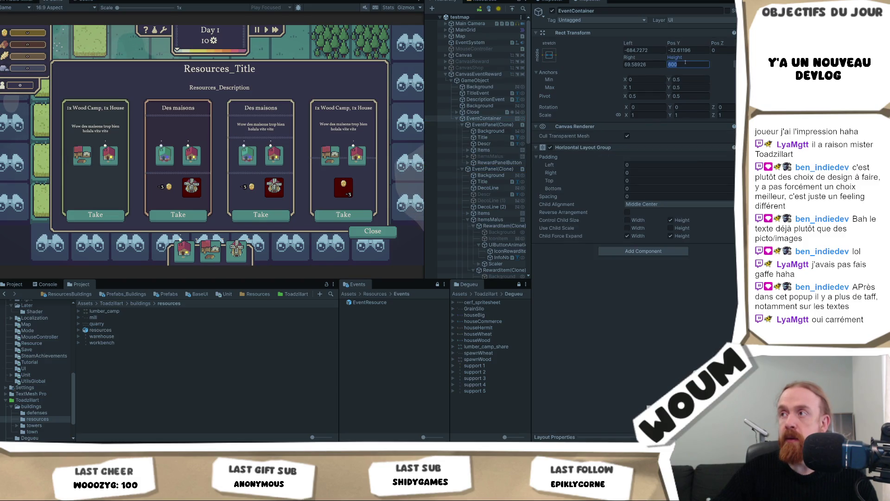
Step: Set EventContainer's height to 400, then inspect the first event card and its reward button
type("300")
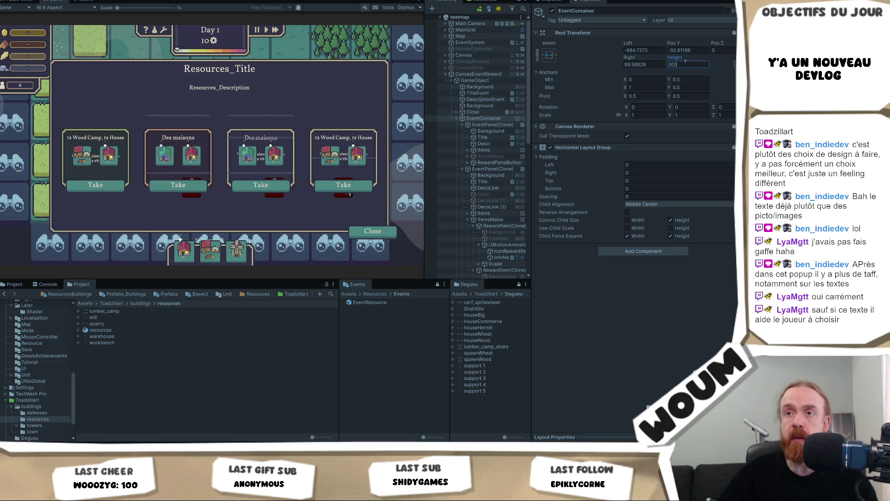
key("BackSpace")
key("BackSpace")
key("BackSpace")
type("4")
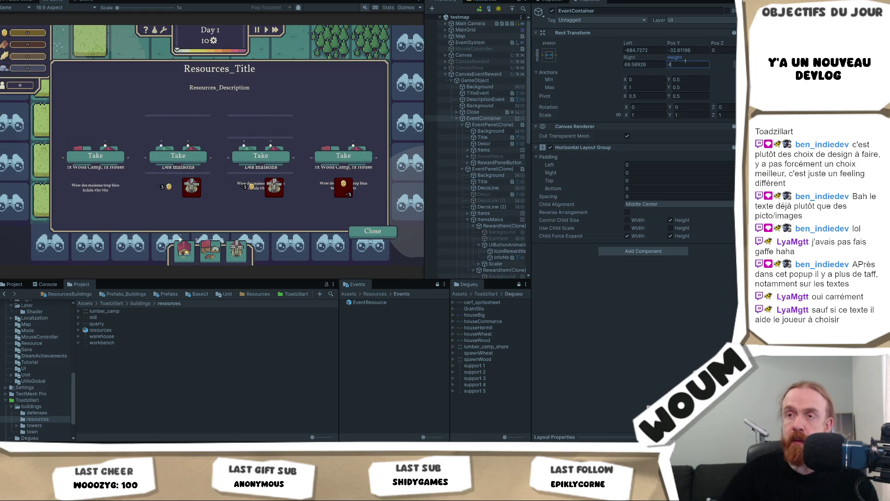
type("00")
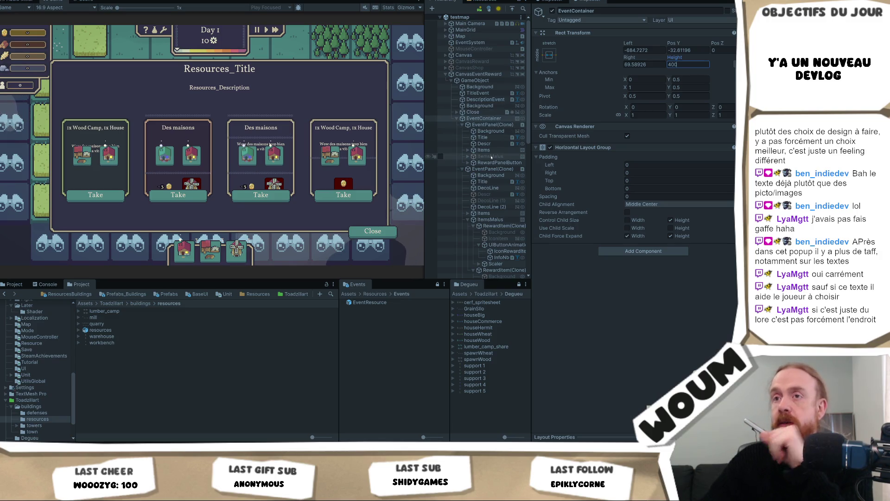
left_click(495, 126)
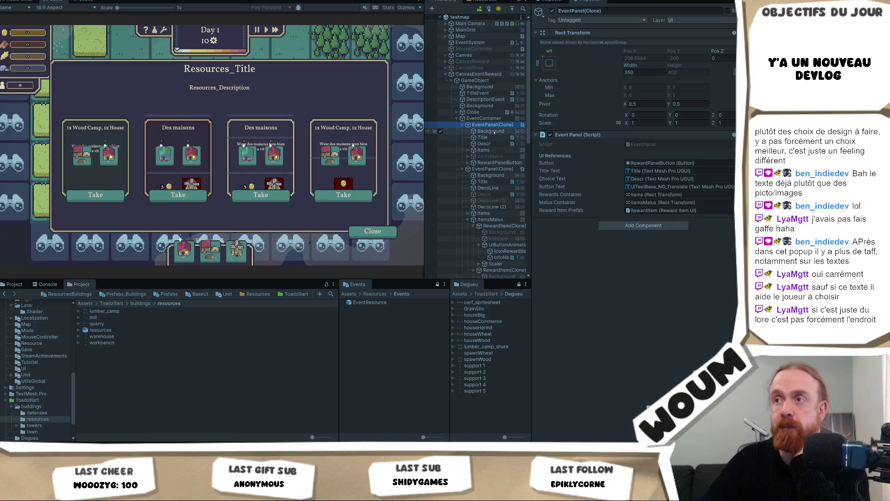
left_click(499, 162)
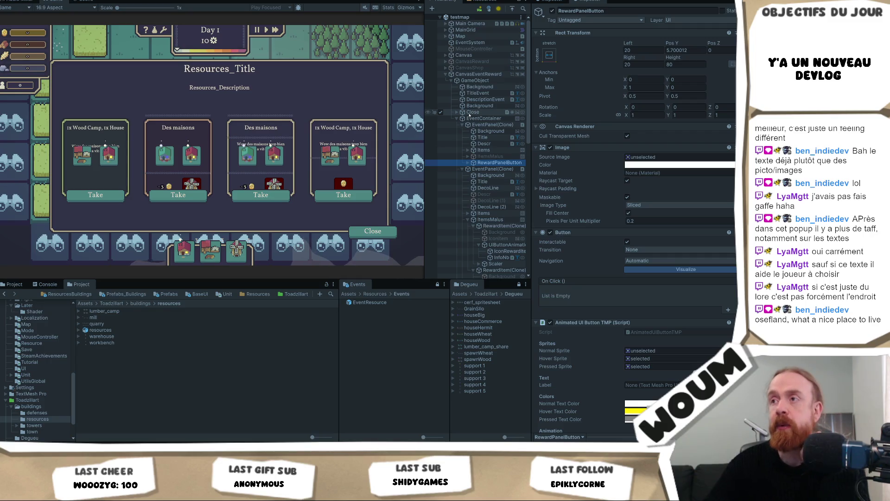
left_click(499, 125)
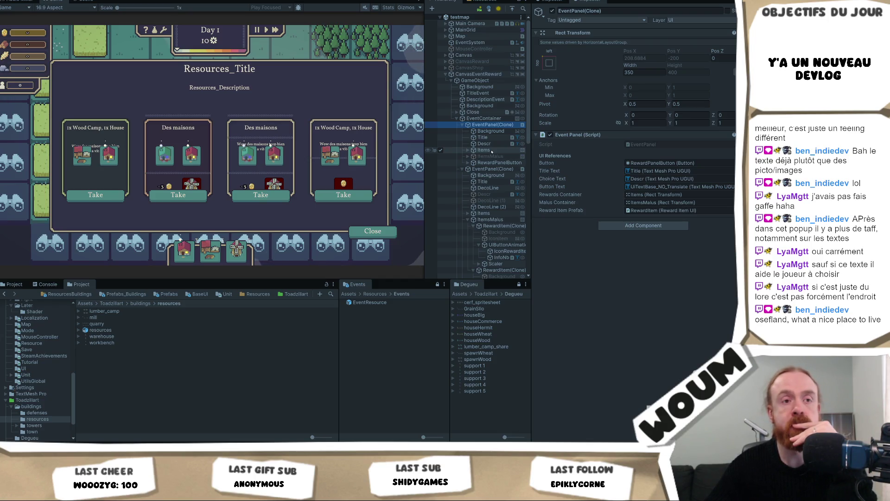
left_click(500, 162)
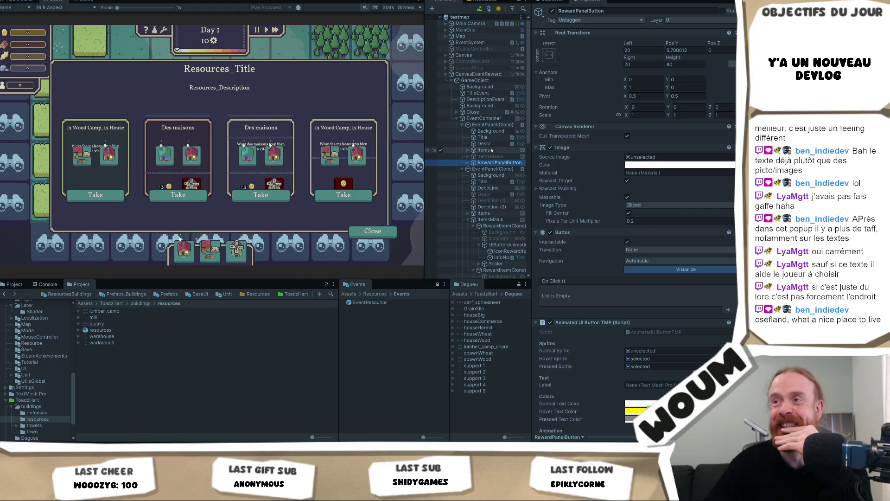
left_click(492, 125)
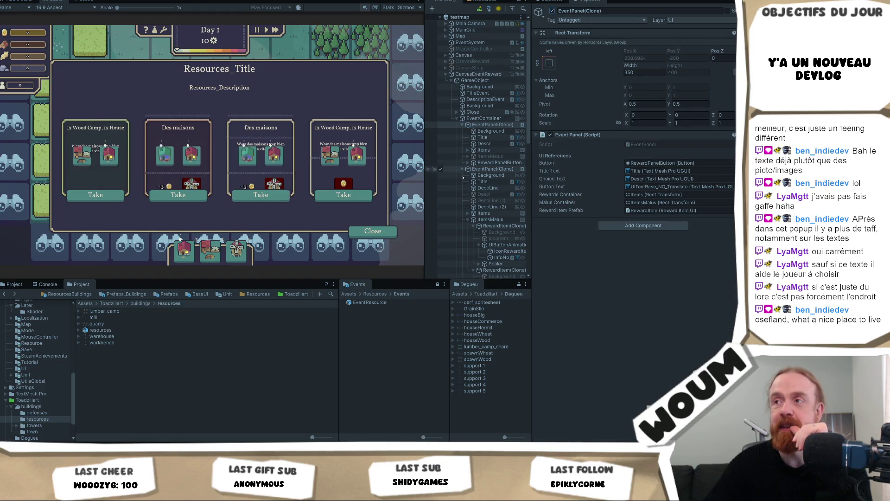
left_click(491, 207)
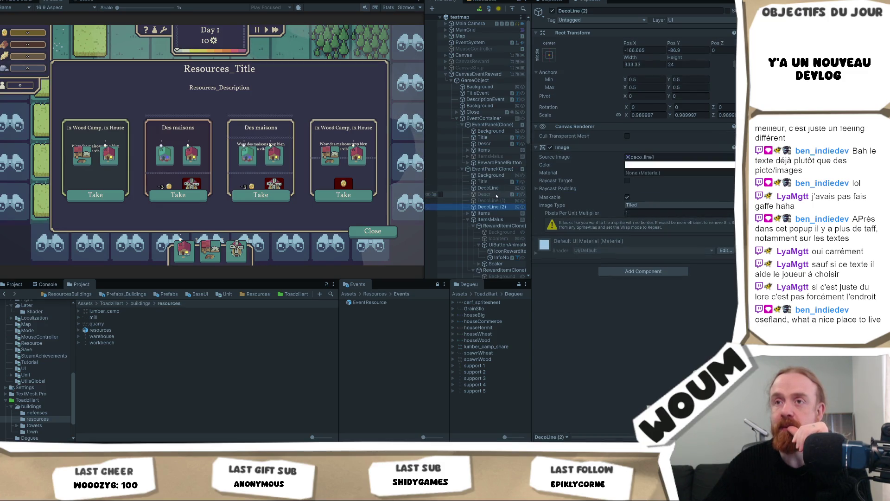
left_click(496, 170)
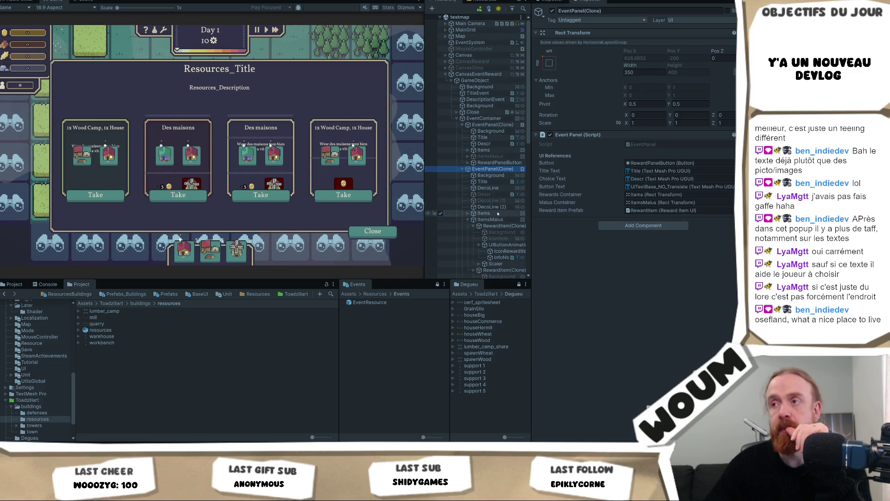
Step: Raise the second card's reward icons, penalty icons and lower divider line by scrubbing Pos Y
left_click(496, 213)
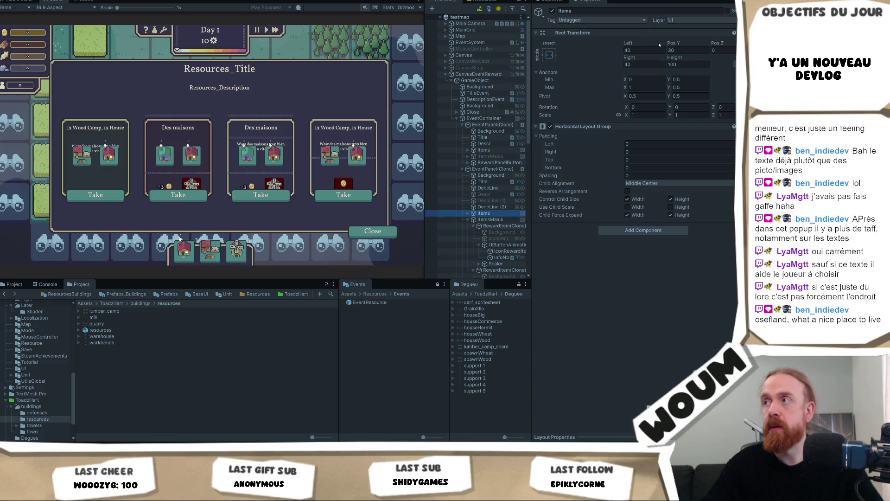
left_click_drag(675, 45, 691, 45)
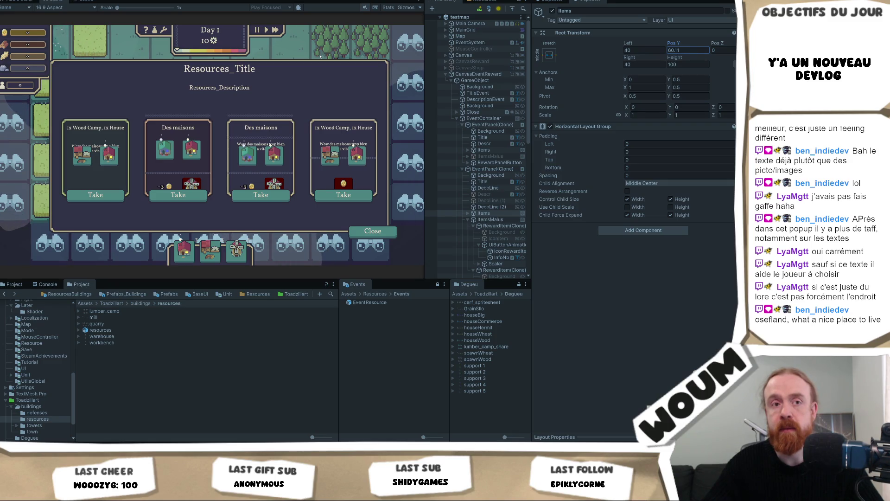
left_click(490, 219)
mouse_move(676, 42)
left_mouse_down()
mouse_move(26, 71)
mouse_move(51, 69)
left_mouse_up()
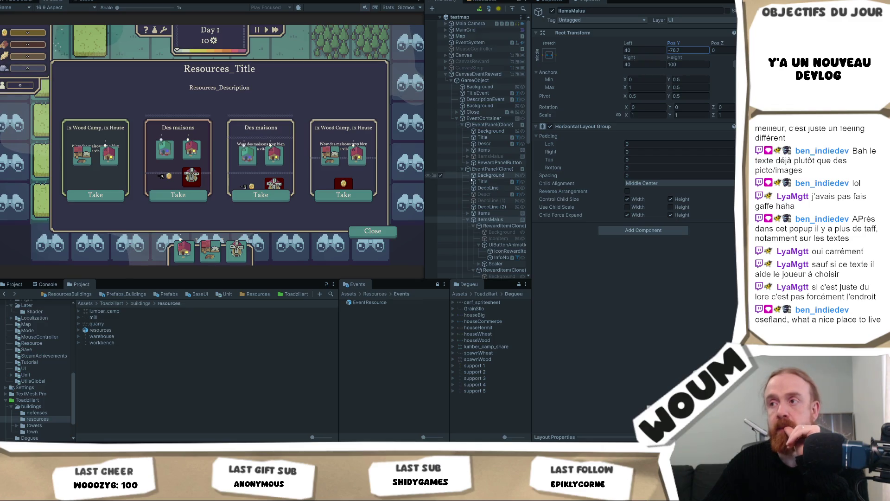
left_click(491, 207)
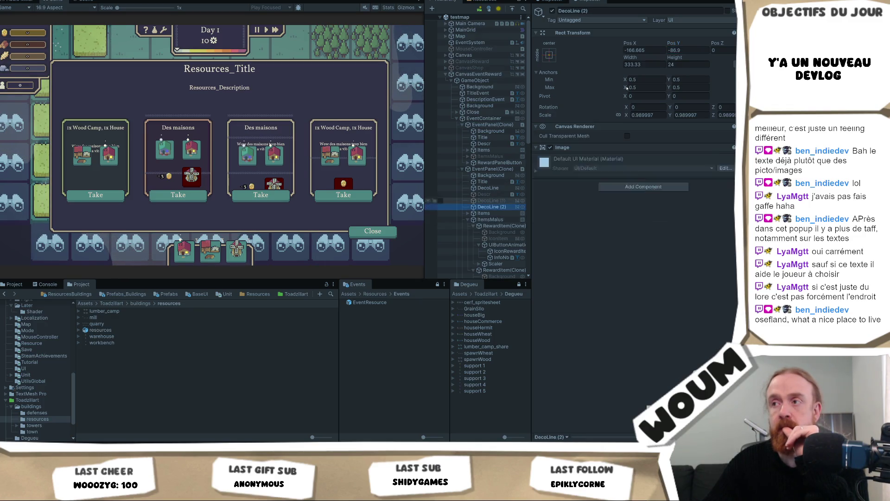
mouse_move(698, 44)
left_mouse_down()
mouse_move(22, 107)
mouse_move(29, 105)
left_mouse_up()
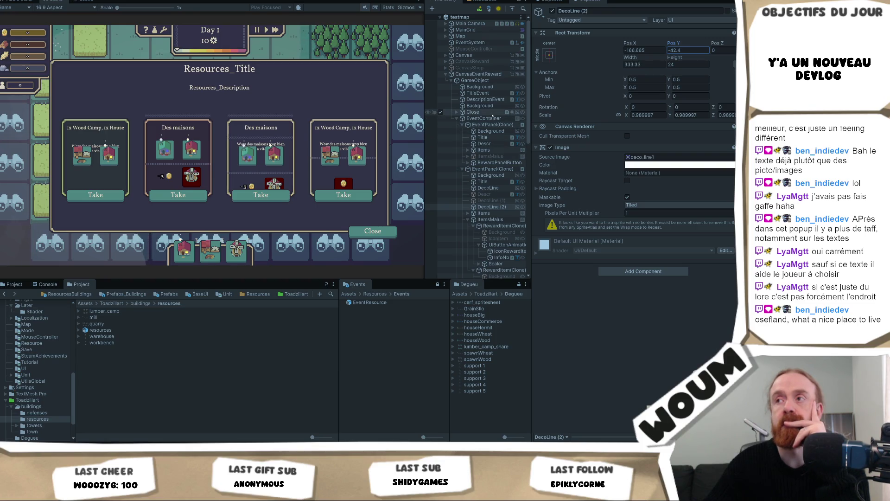
Step: Hide the first card's description text and set its reward icon row to Pos Y 8.5
left_click(484, 143)
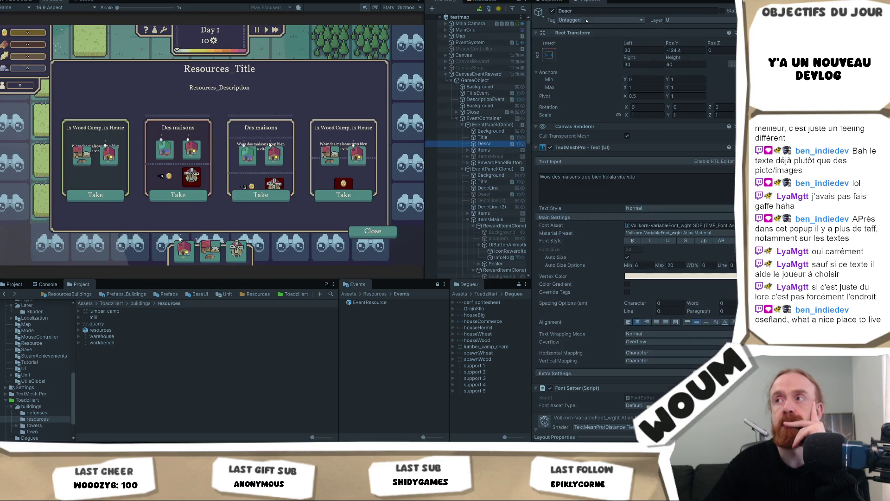
left_click(552, 11)
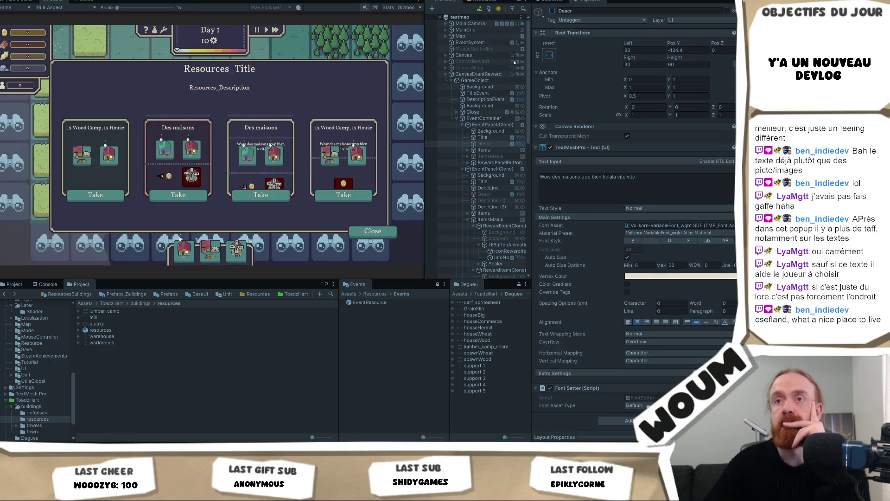
left_click(483, 150)
left_click_drag(678, 43, 652, 51)
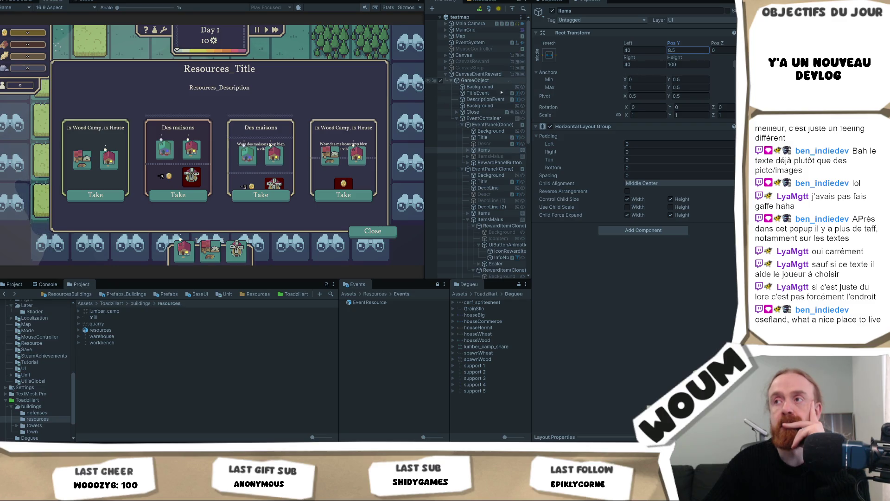
left_click(498, 76)
Step: Set the popup root panel's Rect Transform to width 900 and height 800
left_click(498, 80)
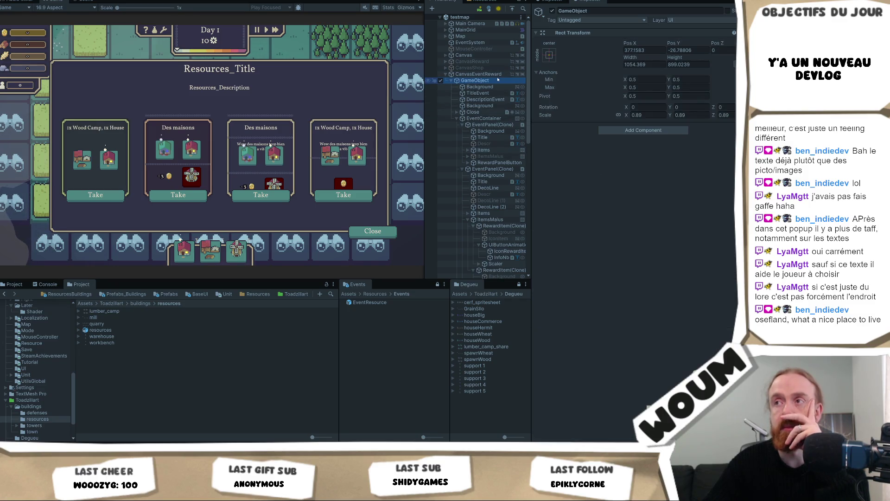
left_click(501, 86)
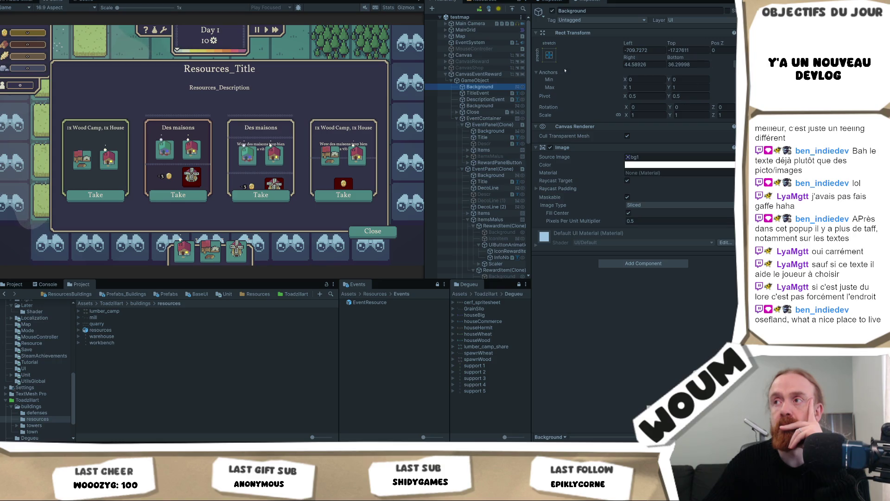
left_click(487, 80)
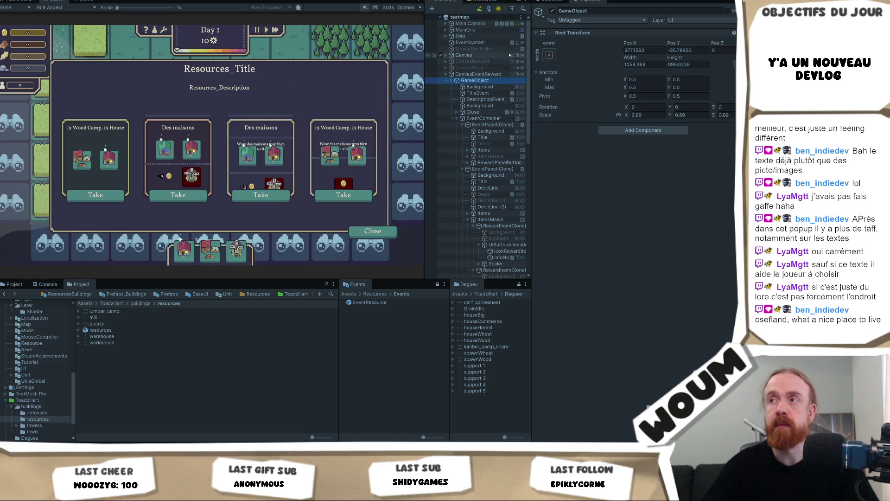
left_click(649, 65)
type("800")
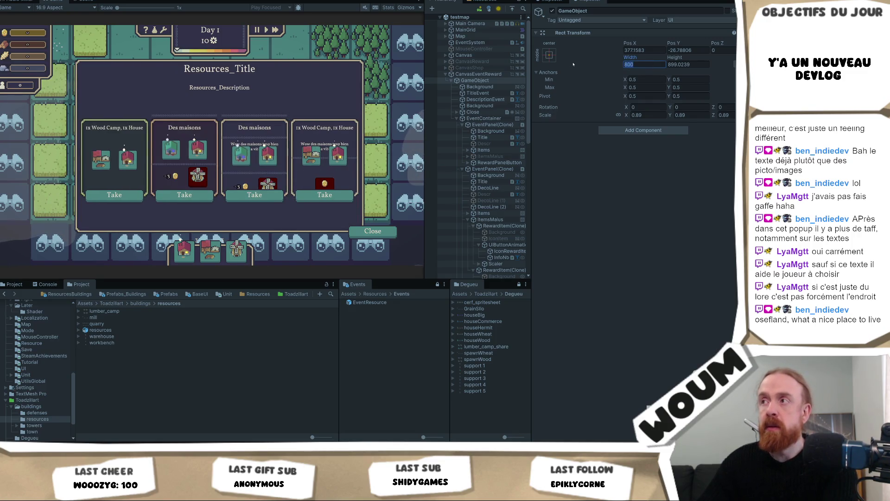
type("900")
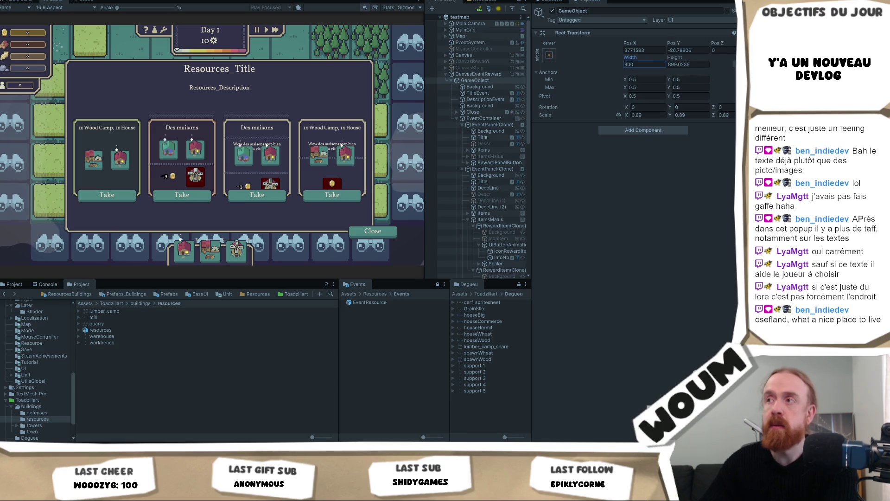
left_click(688, 65)
key("BackSpace")
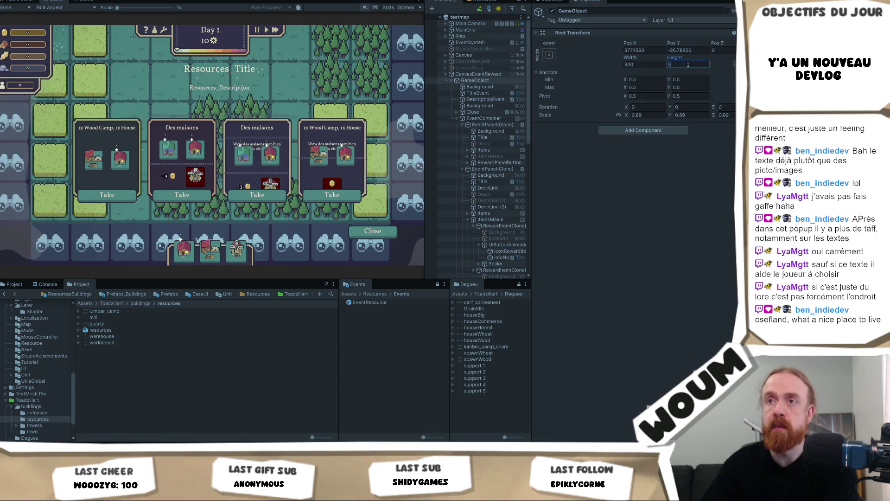
type("800")
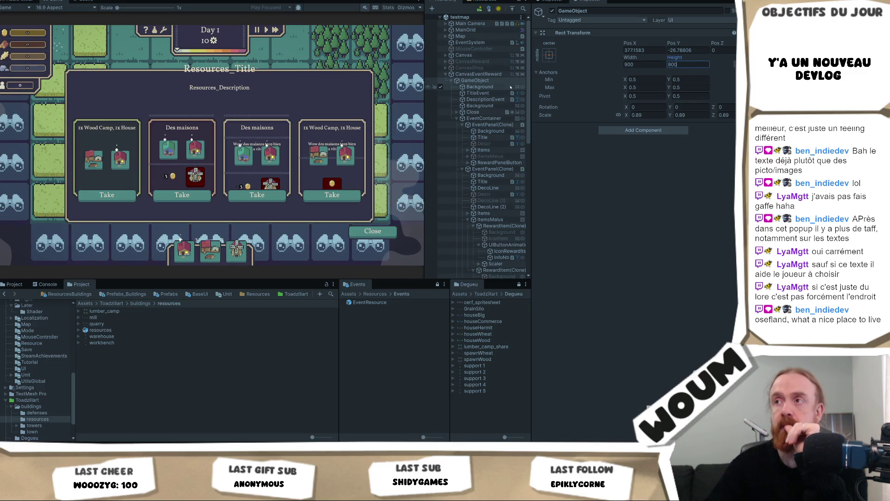
left_click(482, 93)
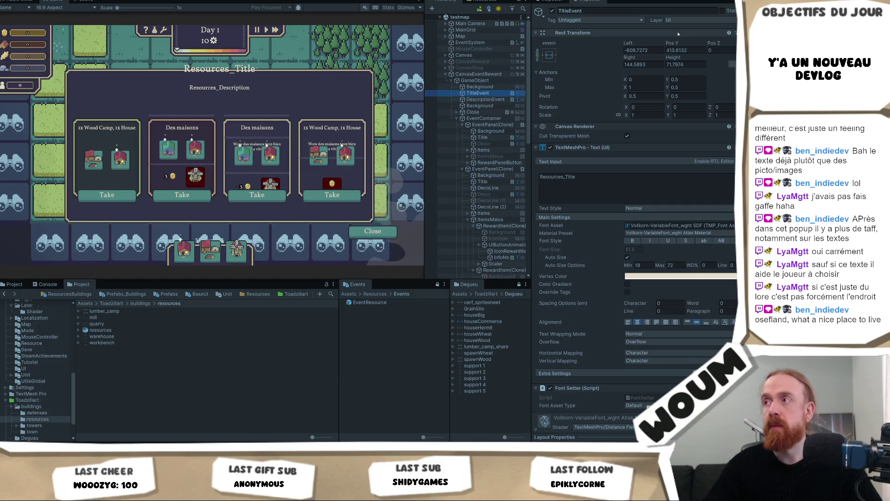
Step: Move the popup's title and description text lower by scrubbing their Pos Y
left_click_drag(676, 43, 567, 41)
left_click(485, 99)
left_click_drag(670, 45, 635, 50)
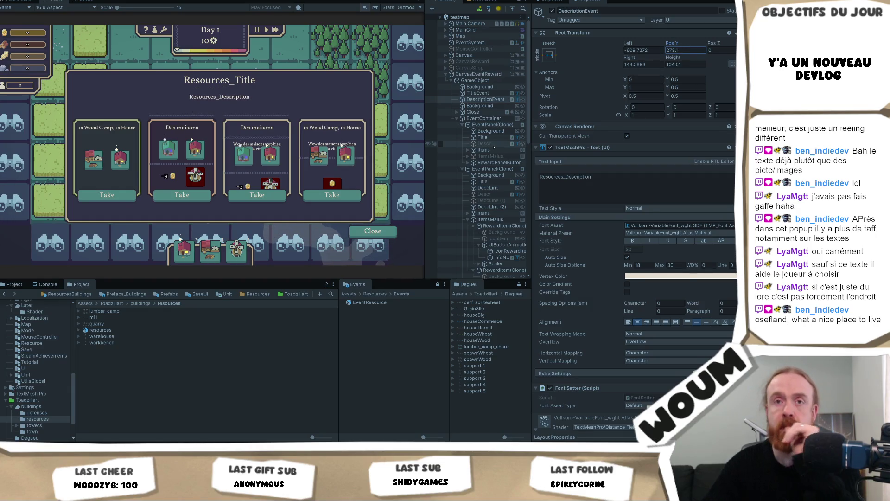
Step: Set the popup container's height to 700 and lower the title text a bit further
left_click(480, 87)
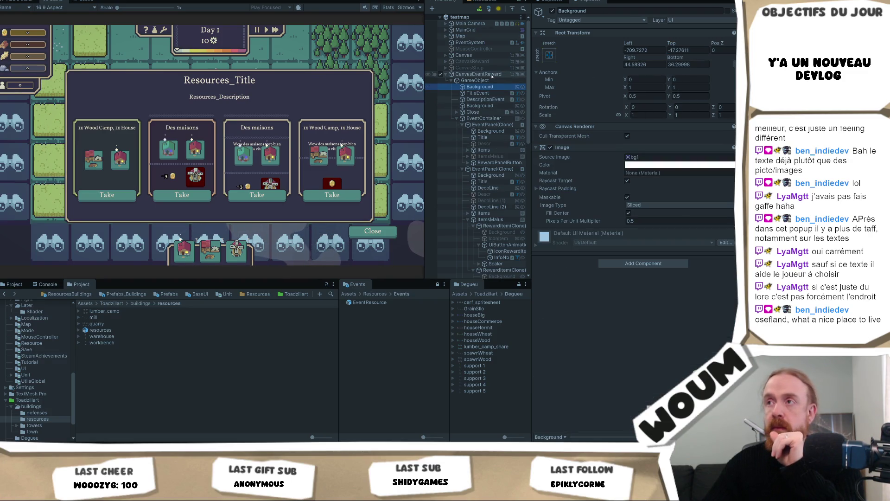
left_click(474, 80)
left_click(687, 64)
type("700")
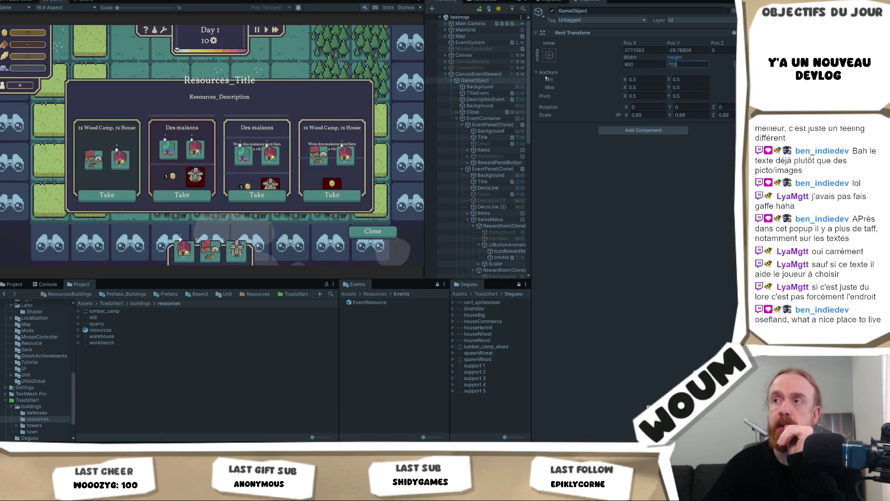
mouse_move(678, 42)
left_mouse_down()
mouse_move(664, 66)
mouse_move(673, 44)
mouse_move(665, 43)
left_mouse_up()
left_click(486, 99)
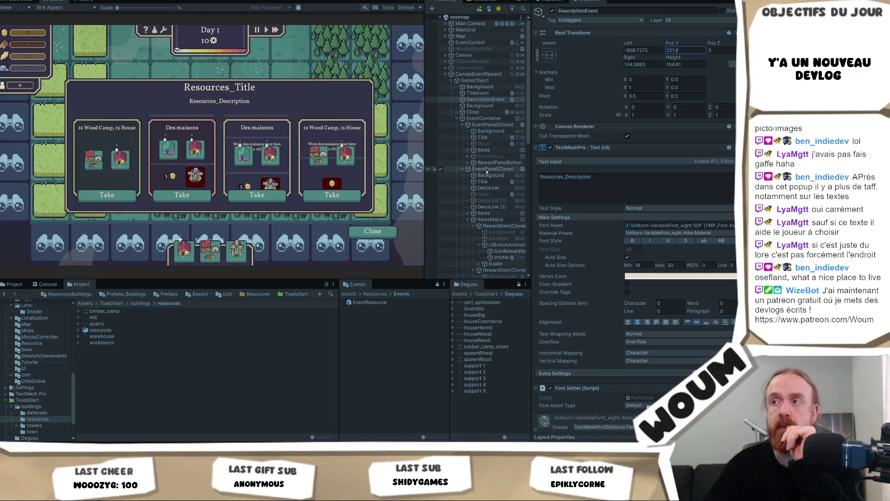
left_click(492, 200)
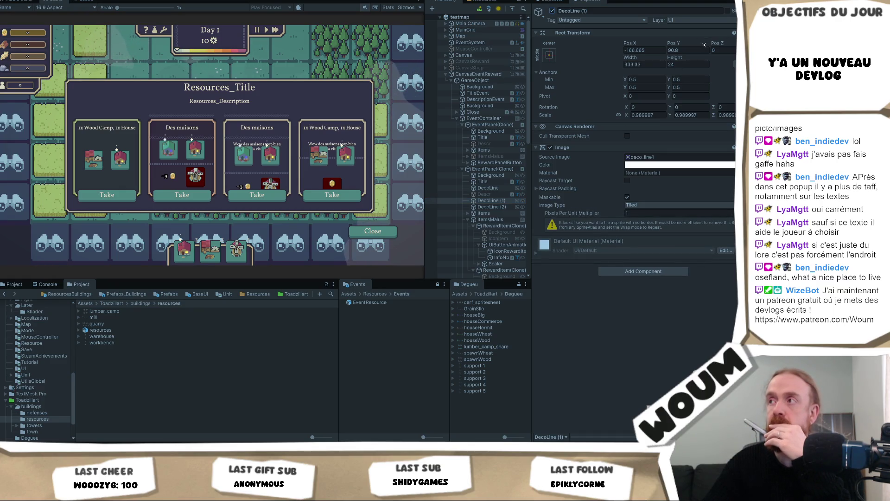
Step: Set DecoLine (1)'s Pos Y to 109.3
left_click_drag(671, 43, 698, 50)
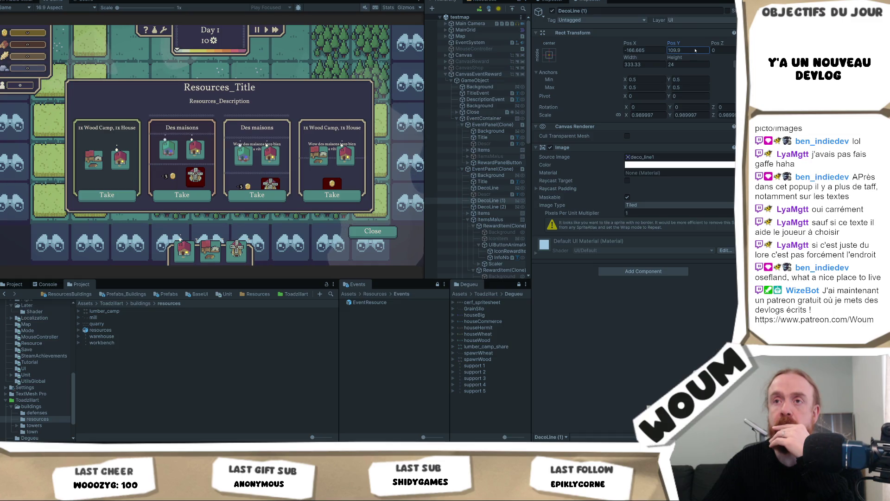
type("109.3")
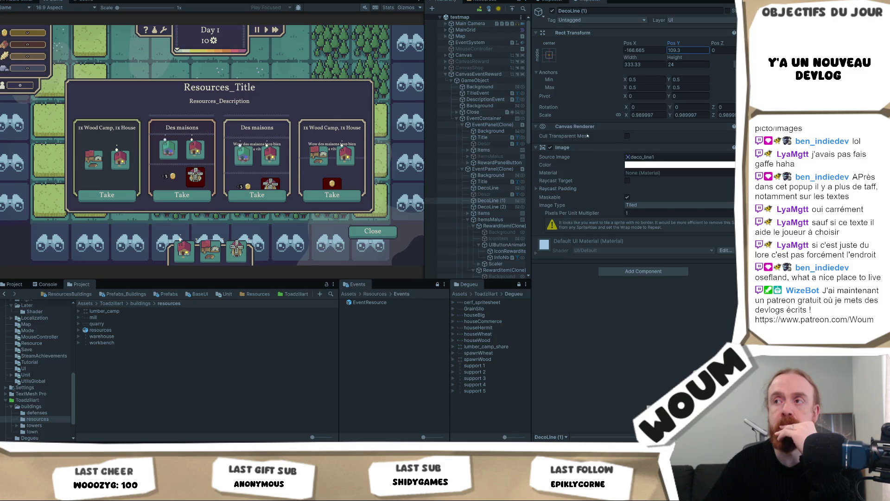
left_click(490, 200)
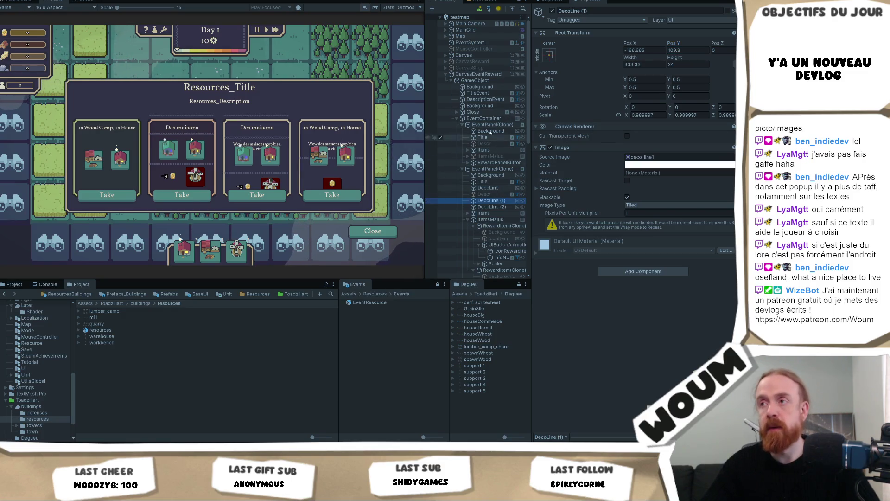
Step: Paste a copy of the line under the first card's Title and set its Pos X to -54.7
left_click(491, 130)
left_click(482, 137)
key("ctrl+v")
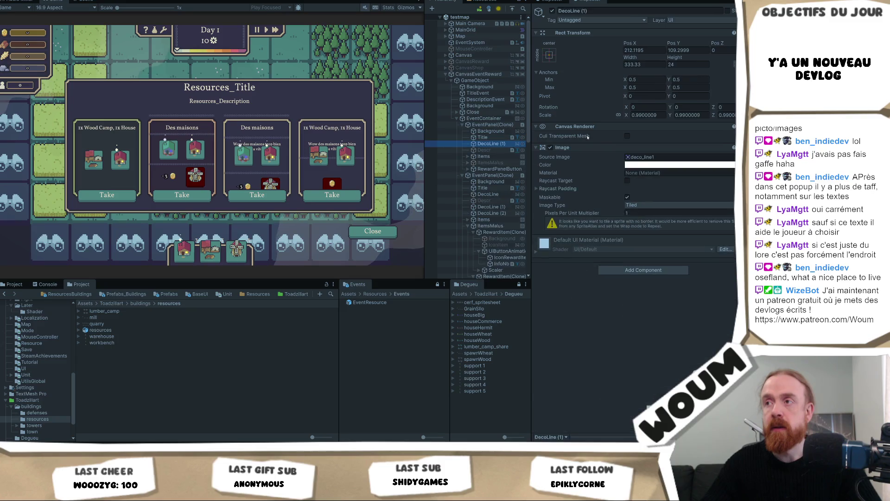
left_click(645, 50)
type("122")
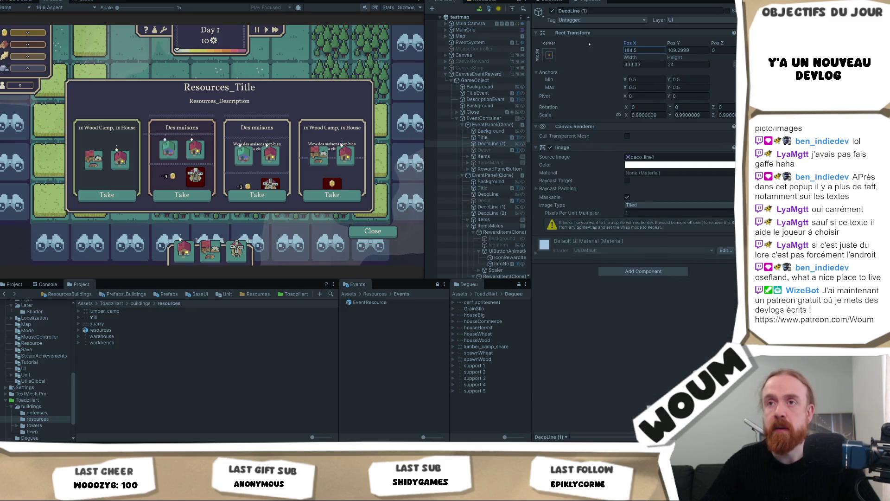
key("BackSpace")
key("BackSpace")
key("BackSpace")
type("-54.7")
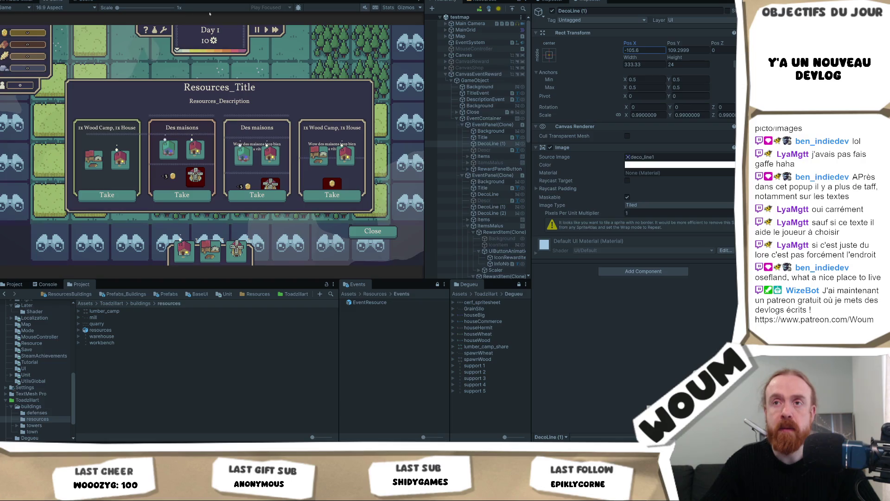
left_click_drag(106, 24, 109, 25)
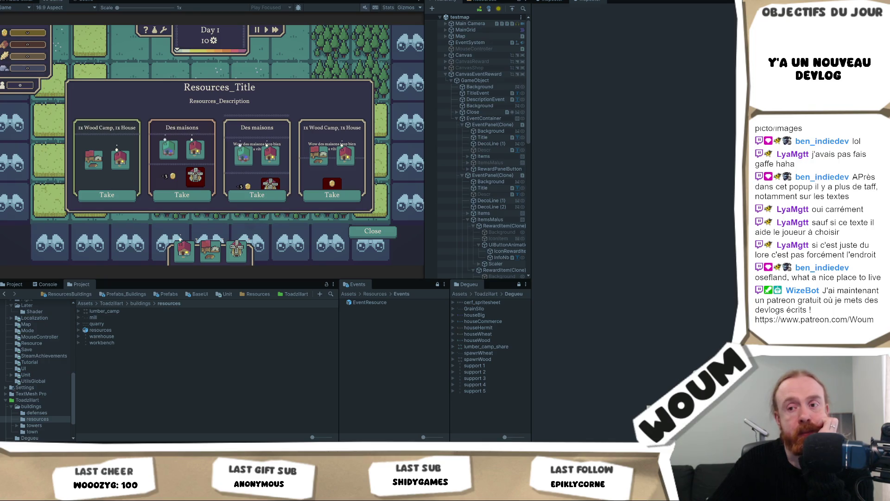
key("alt+Tab")
key("alt+Tab")
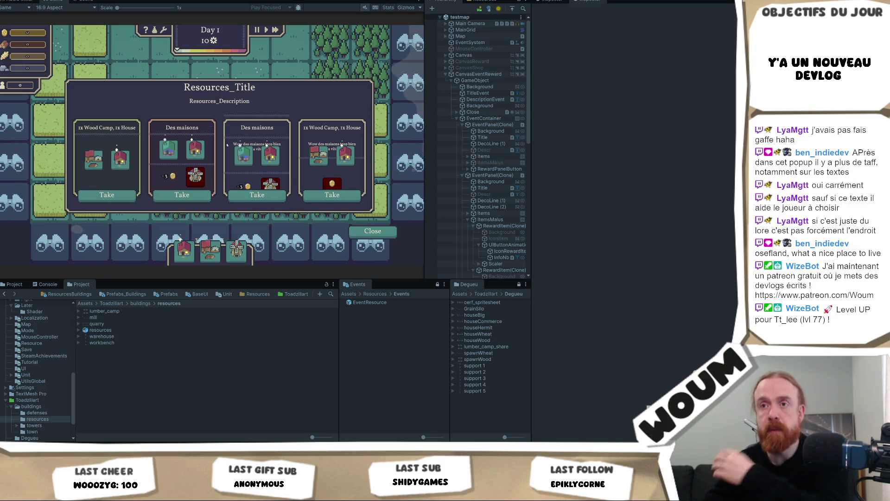
Step: Expand the first card's buy button and select its label text object
left_click(491, 169)
left_click(469, 169)
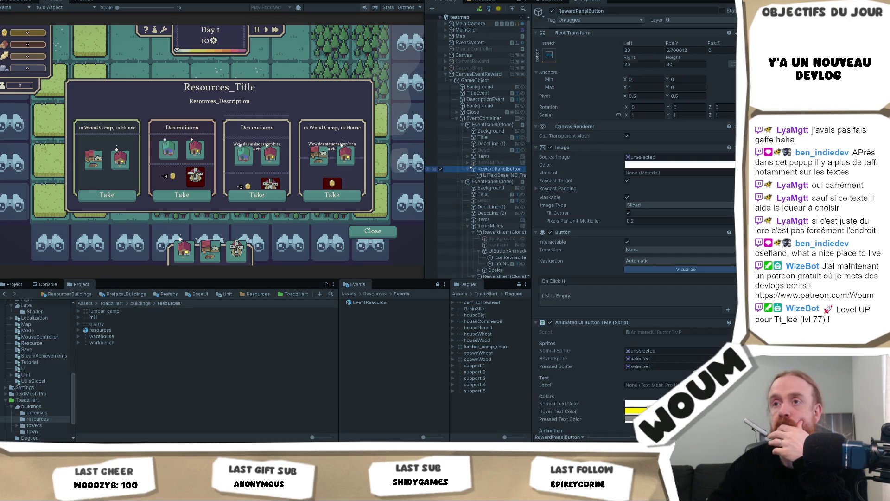
left_click(553, 14)
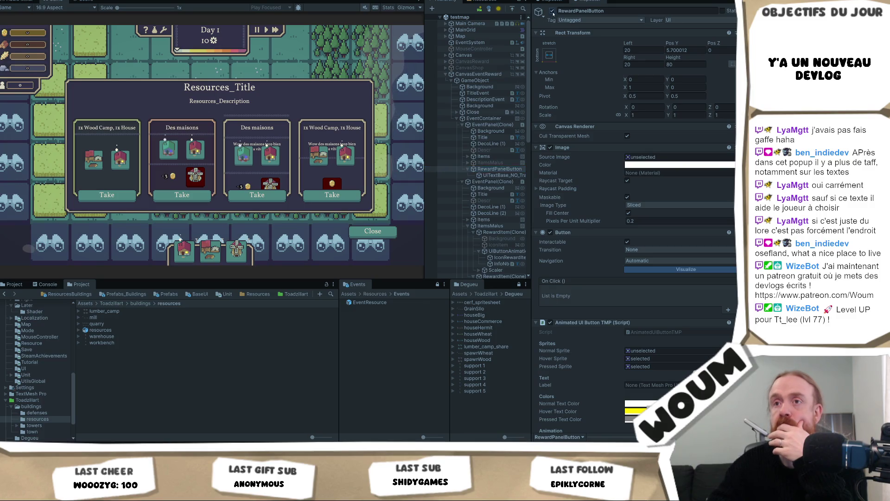
left_click(503, 175)
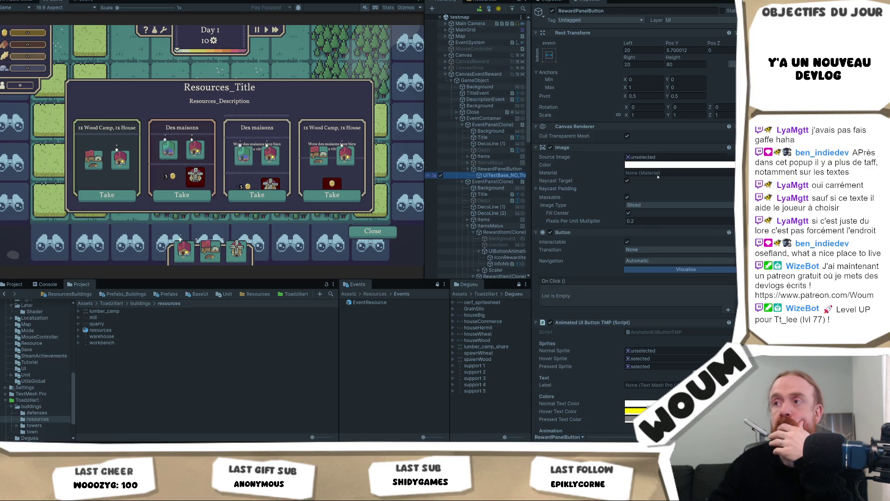
Step: Extend the label to 'Take (-3 <sprite="gold">)' and delete the equals sign in the sprite tag
left_click(625, 186)
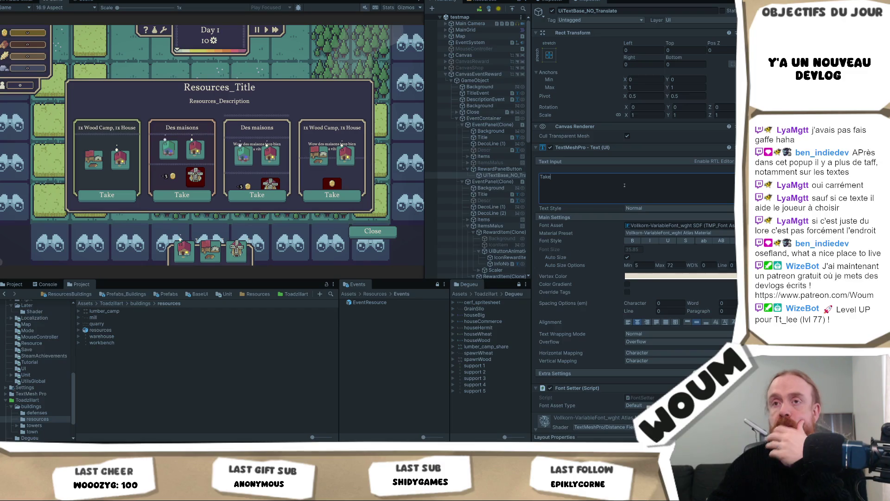
type("(-3 gold)")
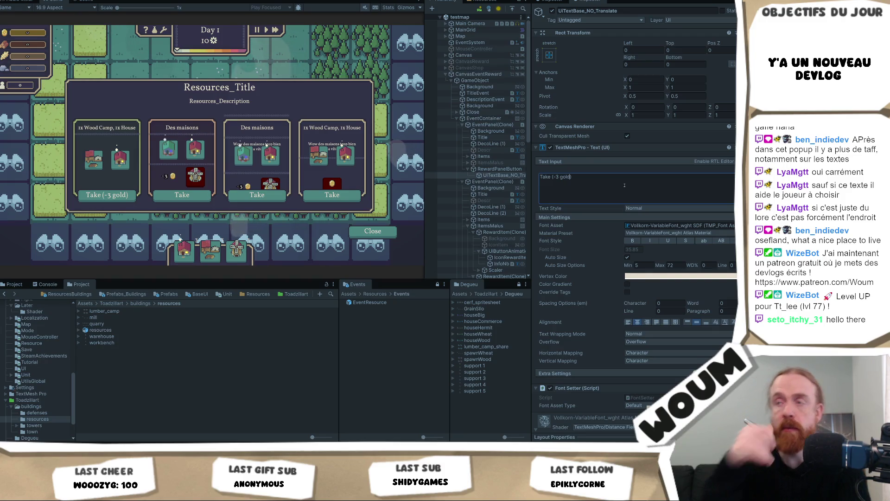
key("BackSpace")
key("BackSpace")
key("BackSpace")
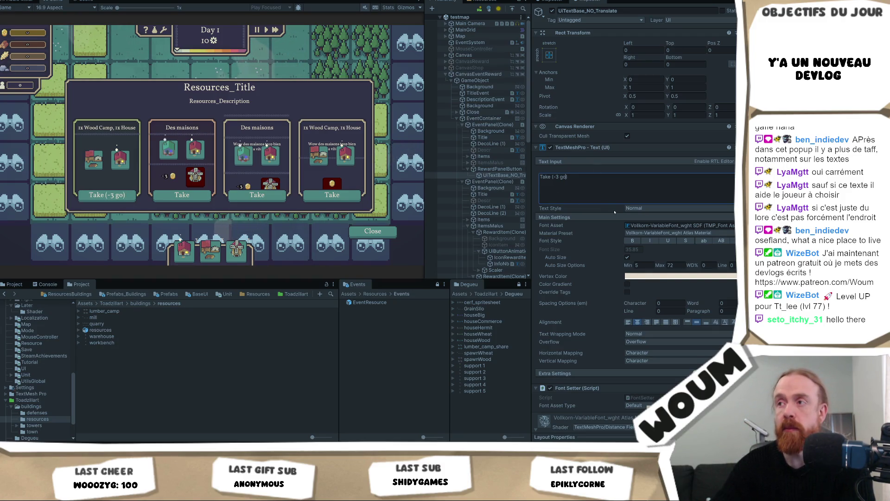
type("<prite=\"")
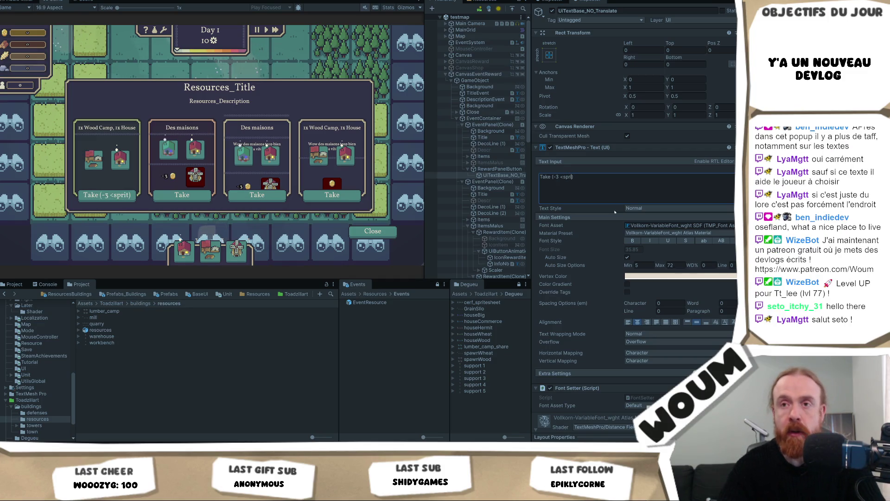
type("gold\">")
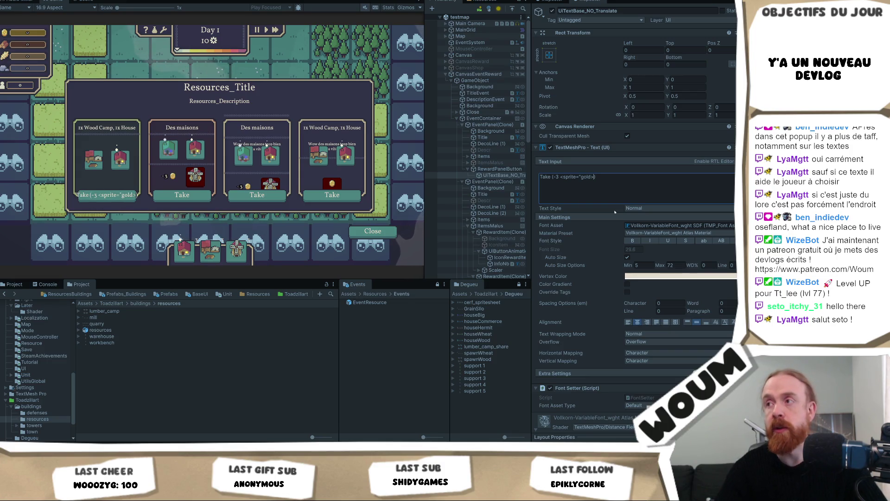
key("ctrl+a")
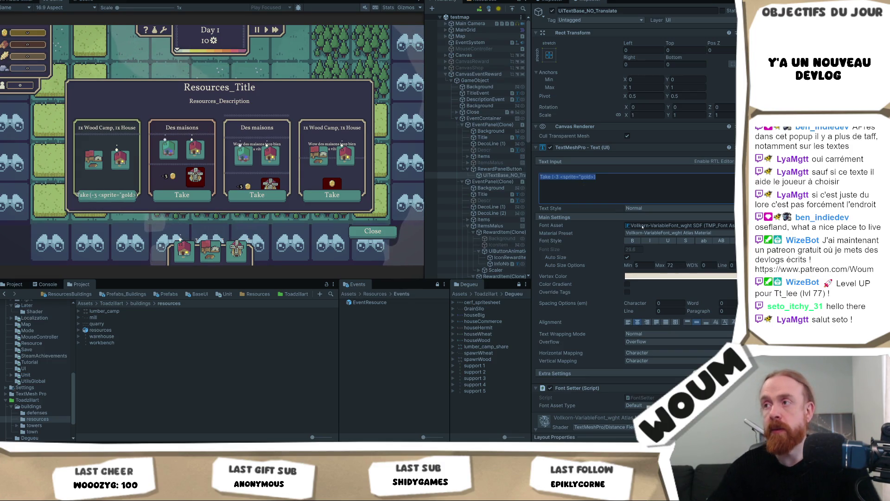
left_click(601, 177)
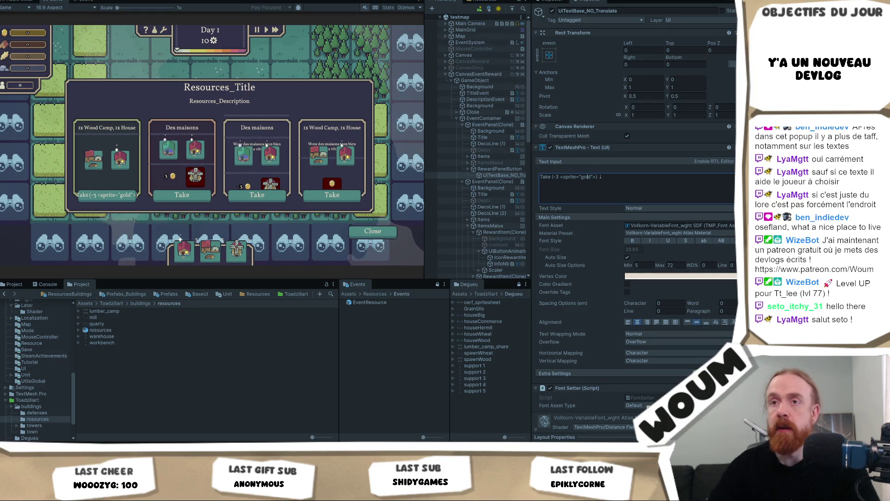
key("Left")
key("Left")
key("Left")
key("BackSpace")
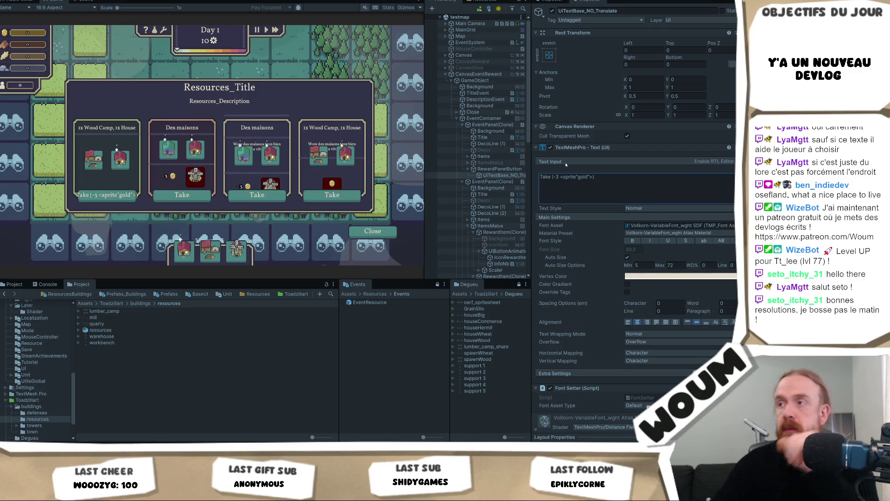
Step: Rewrite the tag as <sprite name="gold"> and delete the minus so the label reads 'Take (3'
left_click(589, 177)
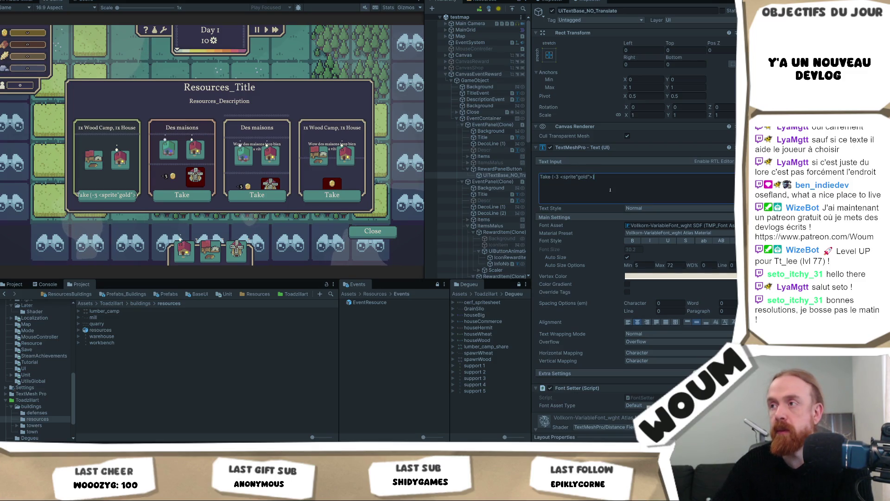
key("Left")
key("Left")
key("Left")
key("BackSpace")
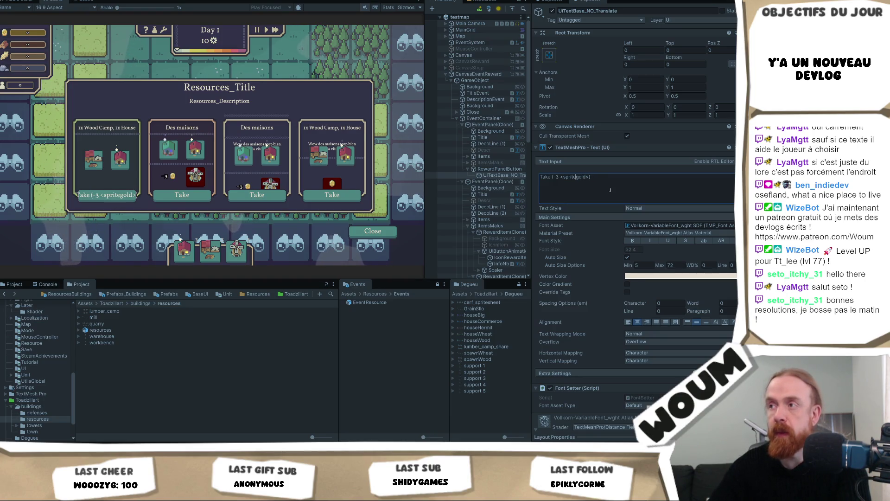
type("=")
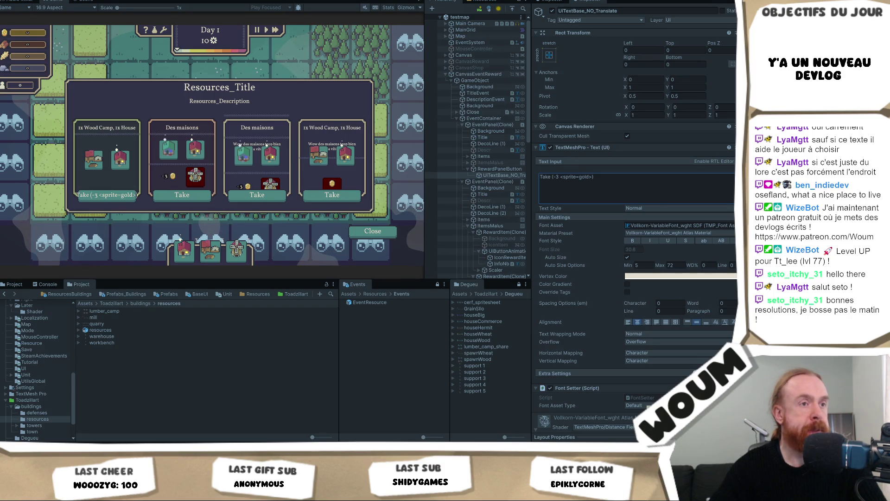
left_click(579, 178)
left_click(576, 177)
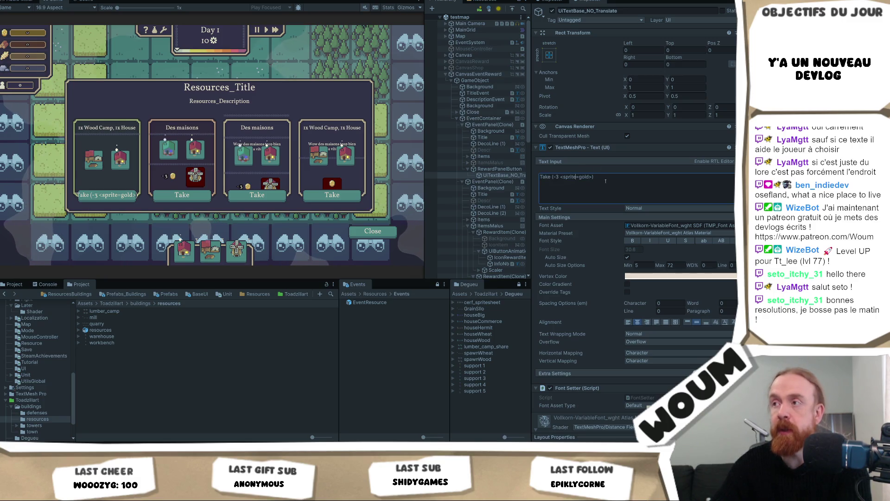
type("name")
key("Right")
type("\"")
key("Right")
key("Right")
key("Right")
type("\"")
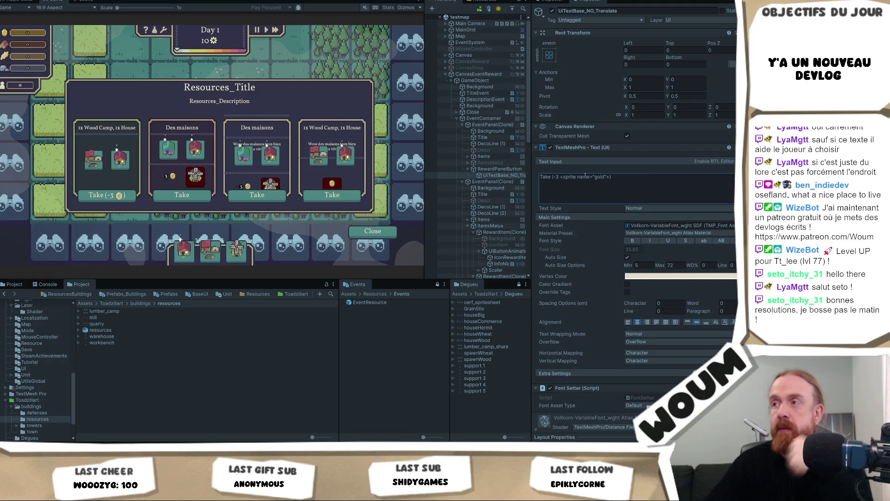
left_click(555, 179)
key("BackSpace")
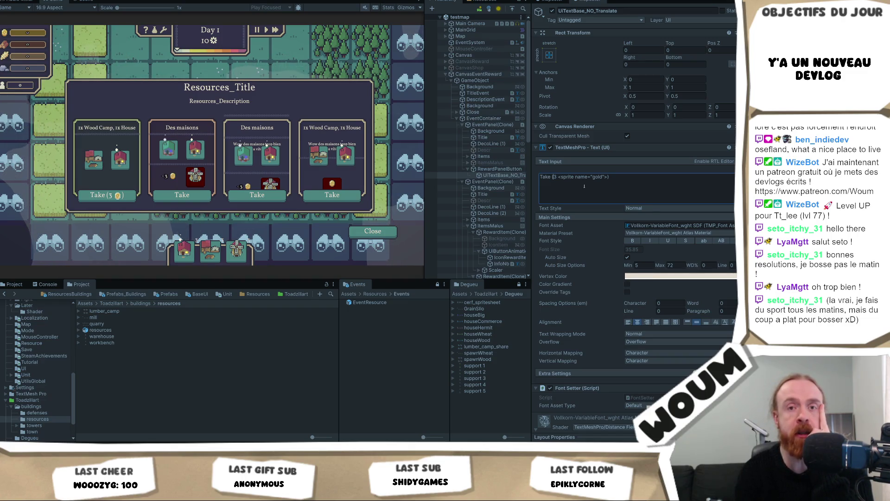
Step: Replace 'Take' with 'Buy' in the button label and remove the parentheses around the price
left_click(584, 186)
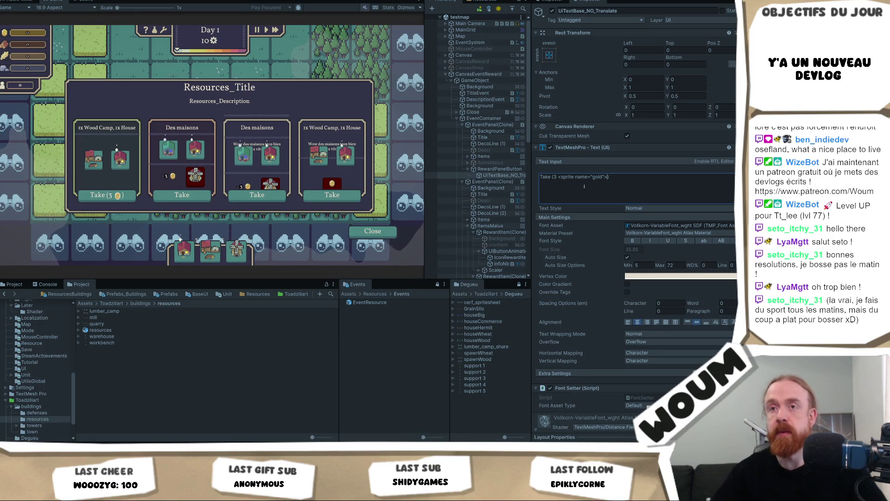
key("Home")
key("ctrl+Right")
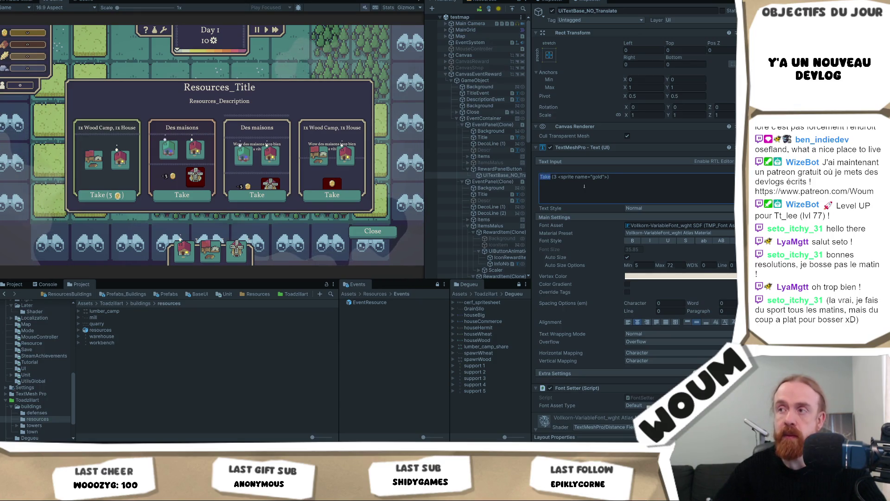
type("Buy")
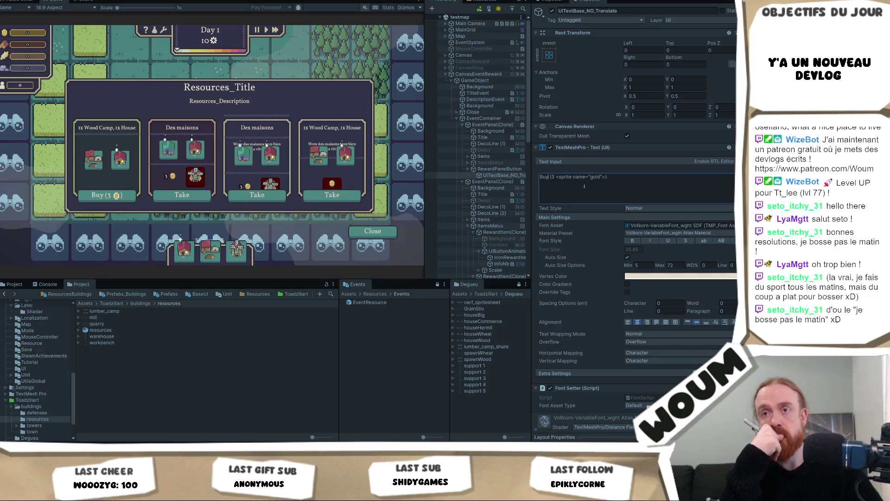
key("Right")
key("Right")
key("BackSpace")
key("End")
key("BackSpace")
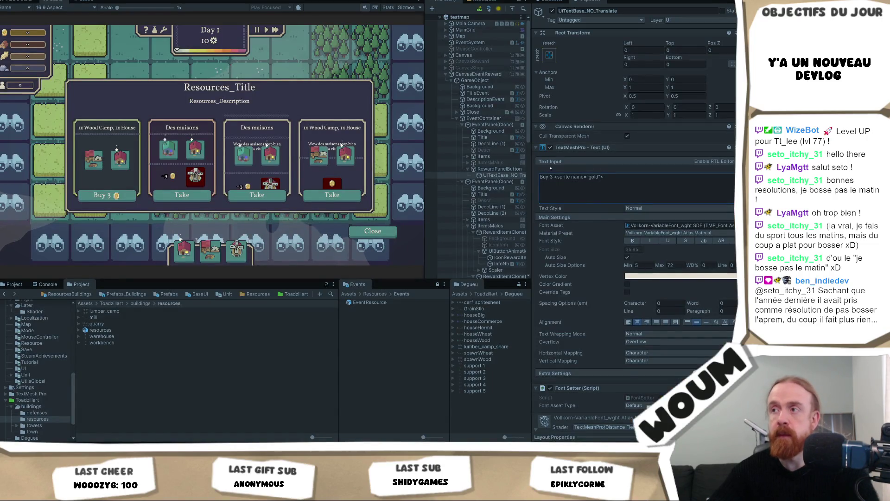
Step: Delete 'Buy ' so the label is just '3 <sprite name="gold">'
key("ctrl+a")
key("BackSpace")
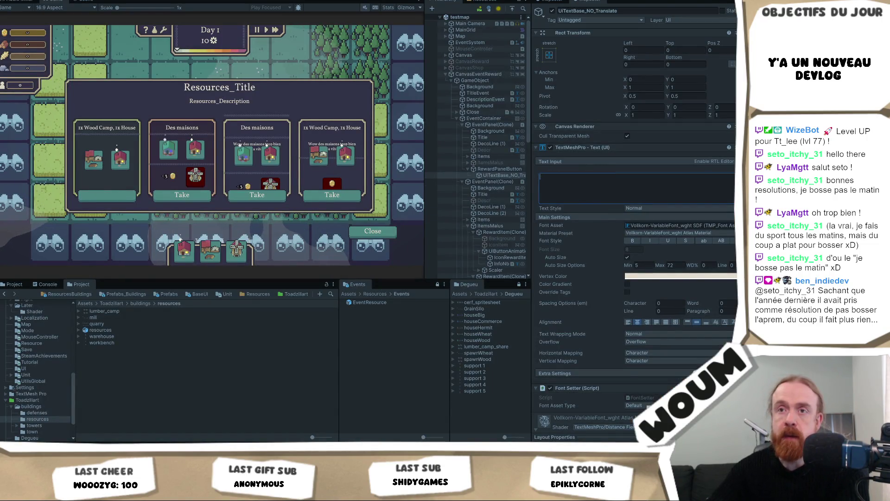
key("ctrl+z")
key("Left")
key("Left")
key("BackSpace")
key("BackSpace")
key("BackSpace")
key("BackSpace")
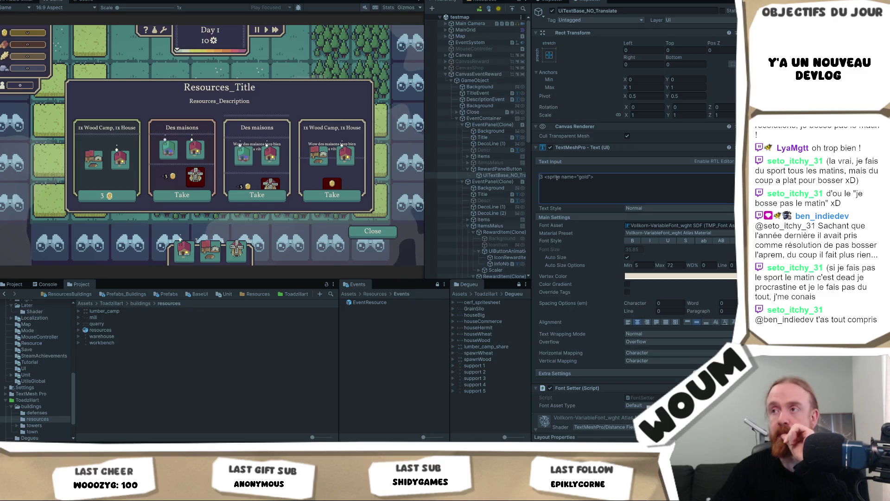
scroll(481, 223, "down", 3)
scroll(481, 223, "down", 2)
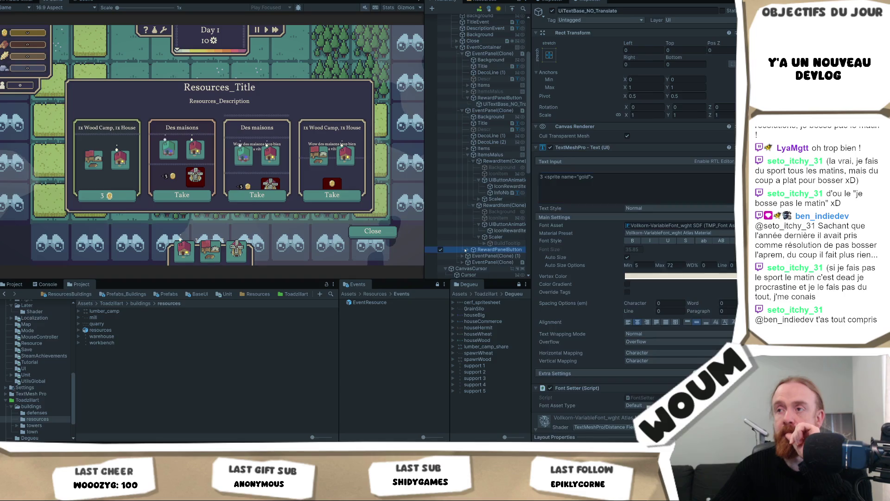
Step: Select the second card's button label object and replace 'Take' with 'Lose: 3' text
left_click(482, 249)
left_click(468, 249)
left_click(481, 256)
left_click(619, 194)
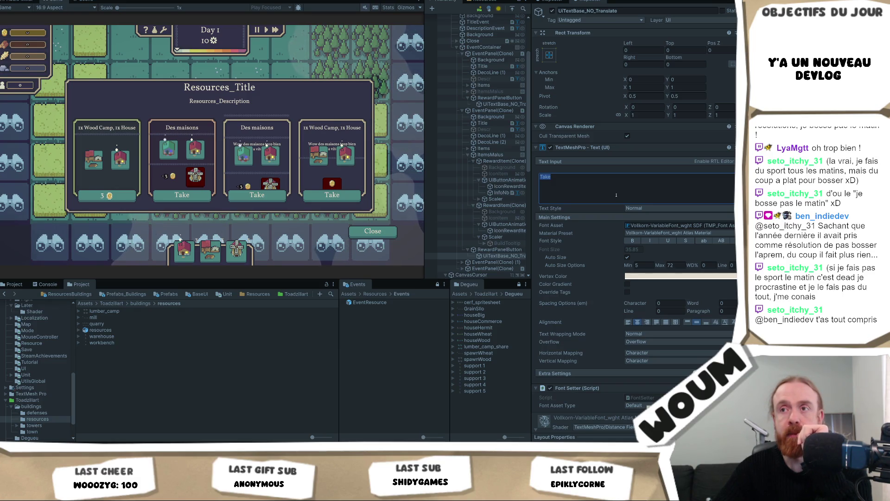
type("Lose")
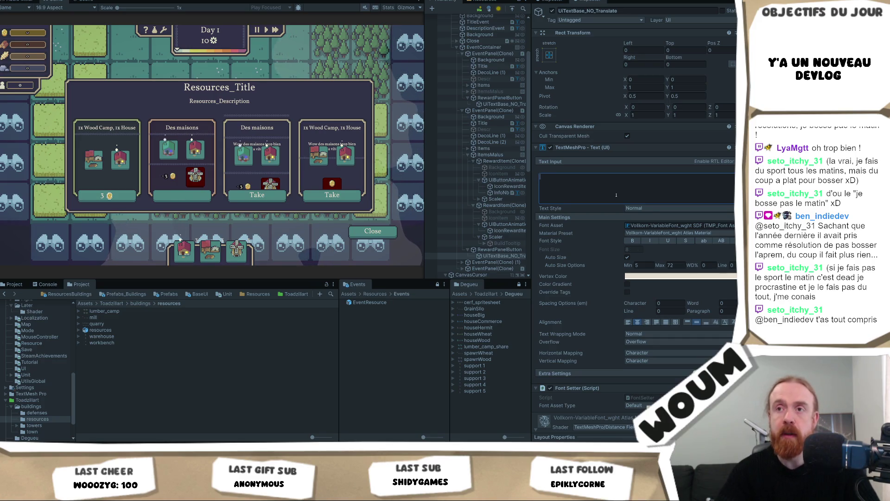
type(": ")
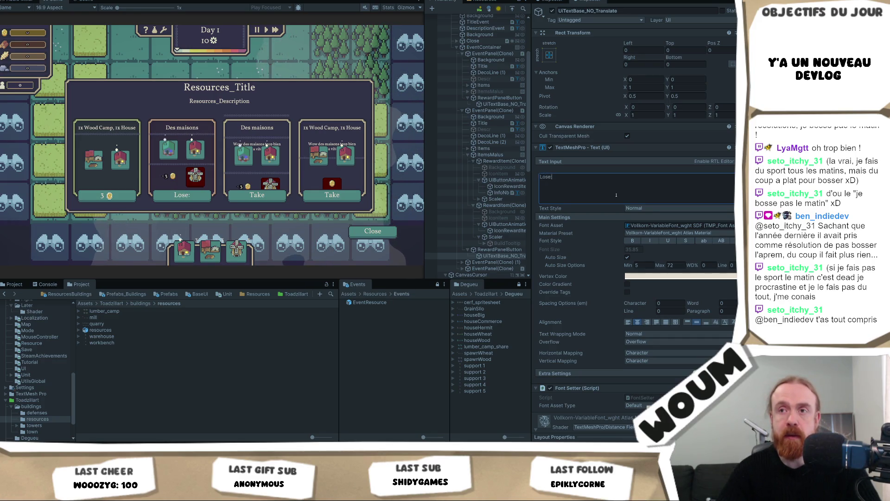
type("3")
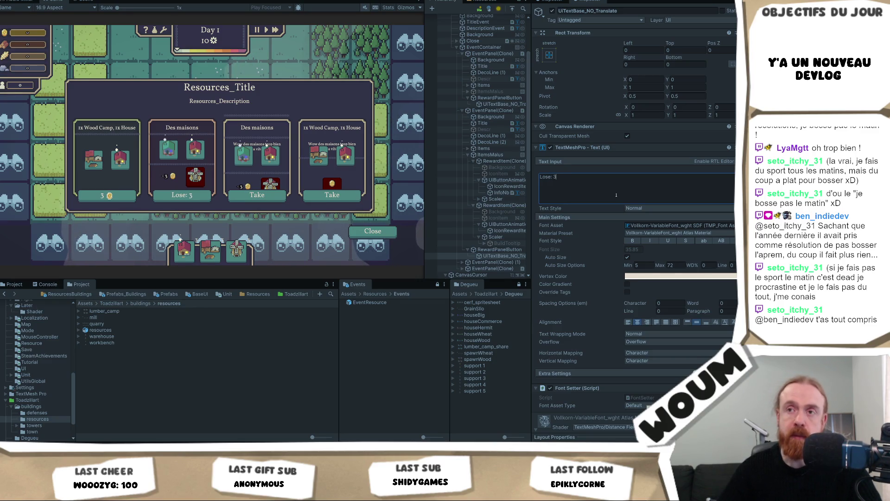
type(" (tps")
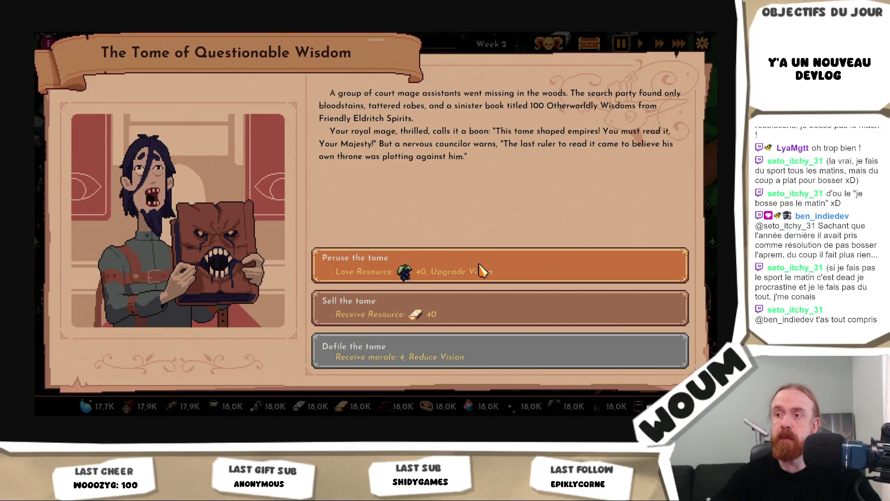
Step: Switch to the Google Images results for The King is Watching shop and scroll through them
right_click(376, 2)
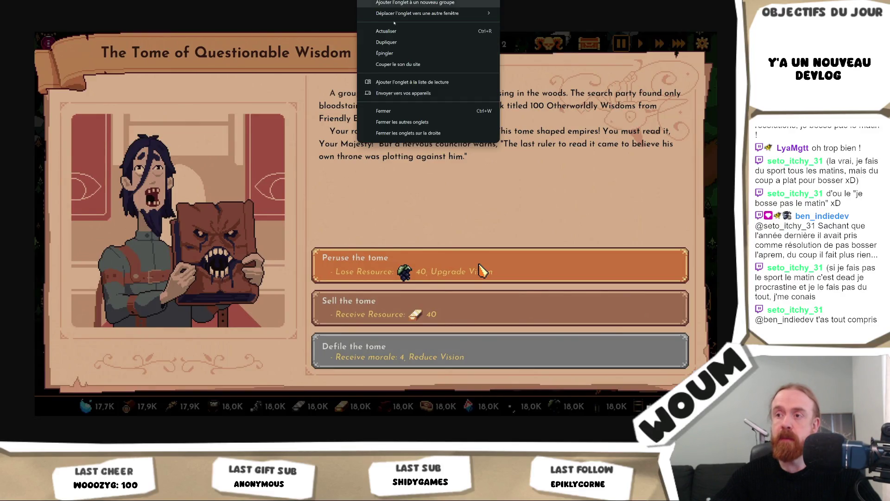
key("Escape")
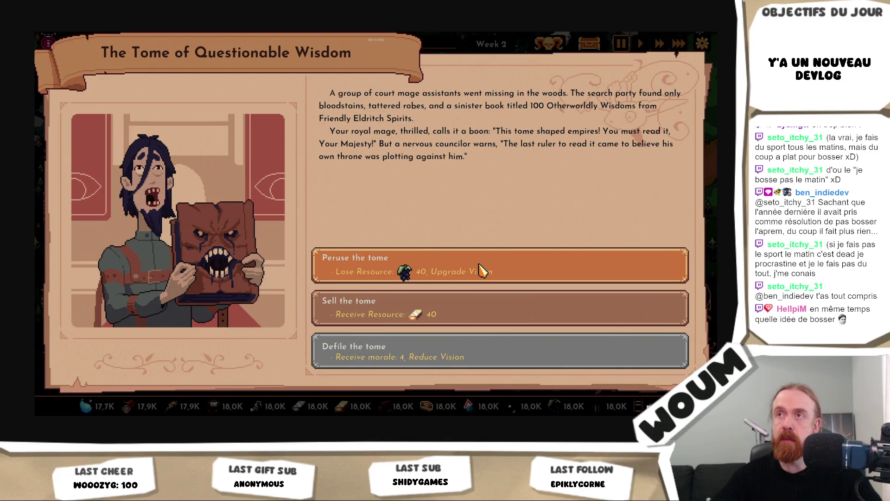
left_click(321, 2)
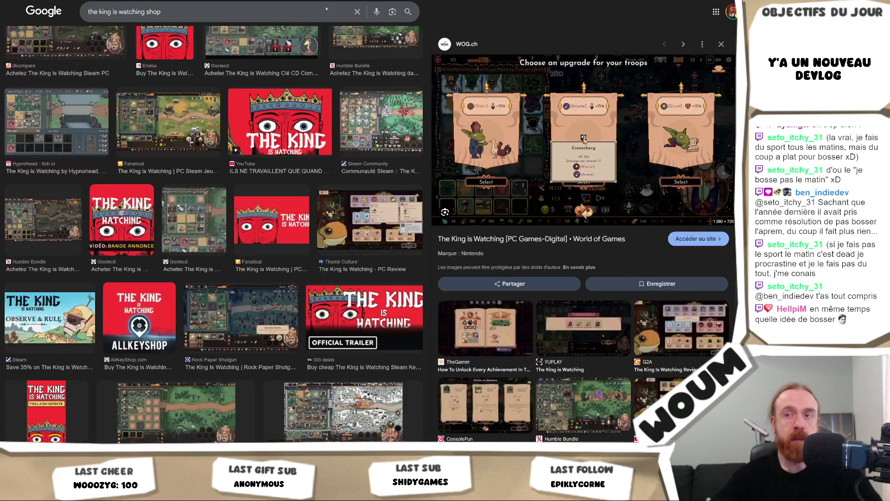
scroll(200, 291, "down", 10)
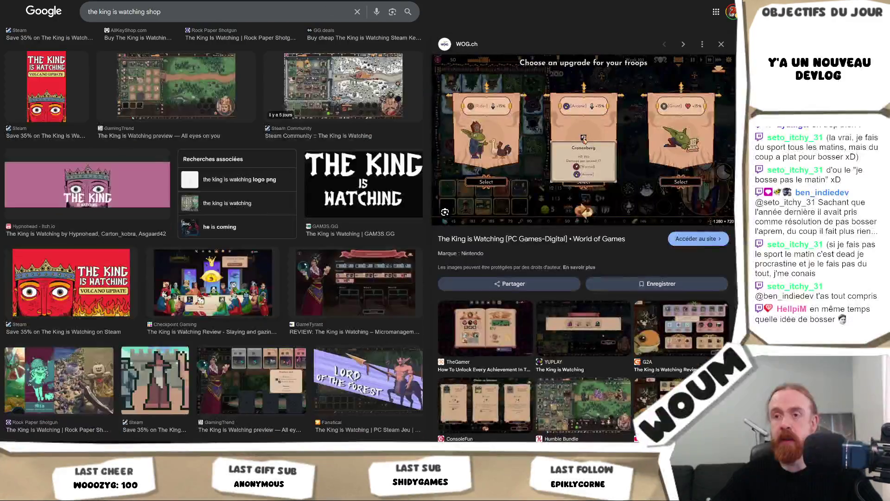
scroll(171, 276, "down", 3)
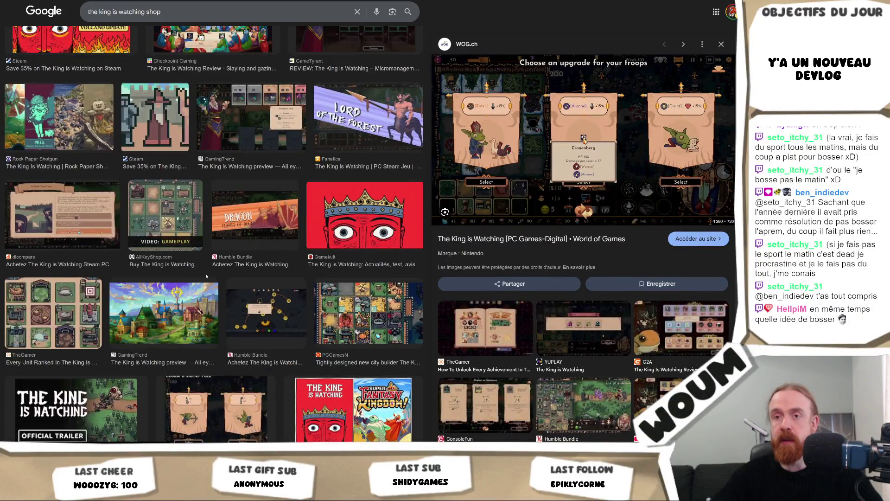
scroll(207, 276, "down", 4)
scroll(276, 276, "up", 15)
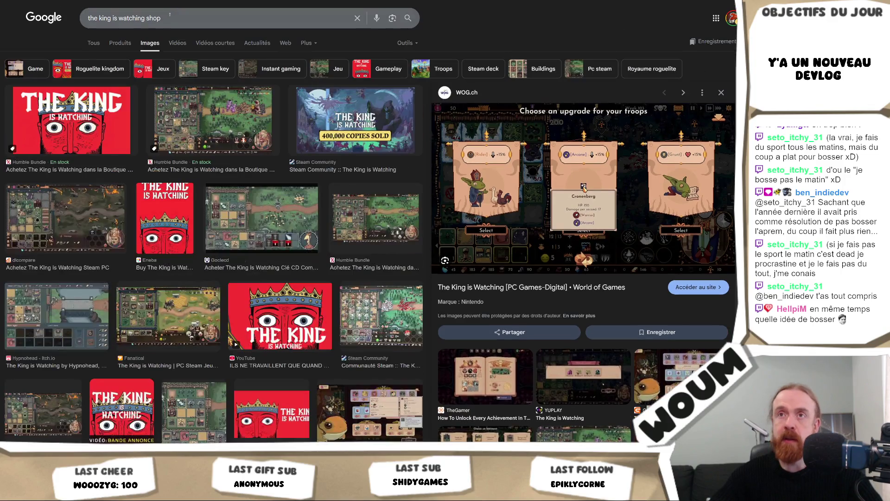
Step: Replace 'shop' with 'events' in the query and run the search
double_click(153, 19)
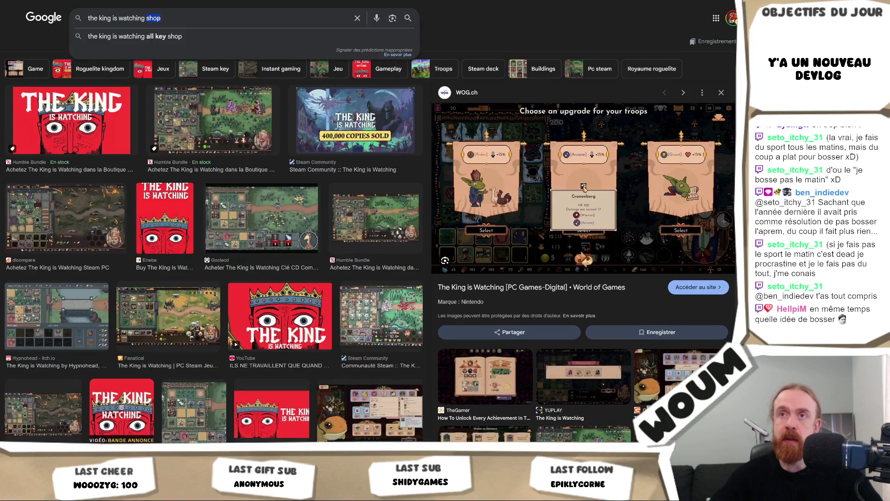
type("events")
key("Return")
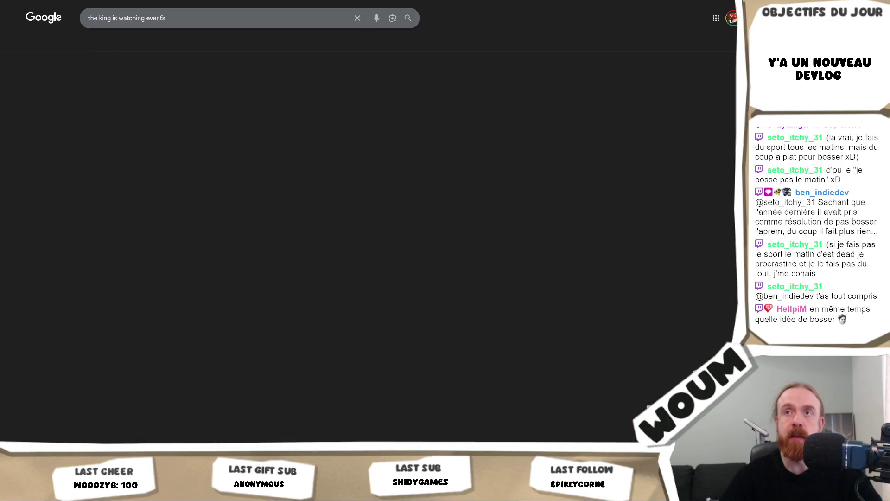
Step: View the Game Watcher event screenshot full-size in a new tab, then close it
left_click(186, 110)
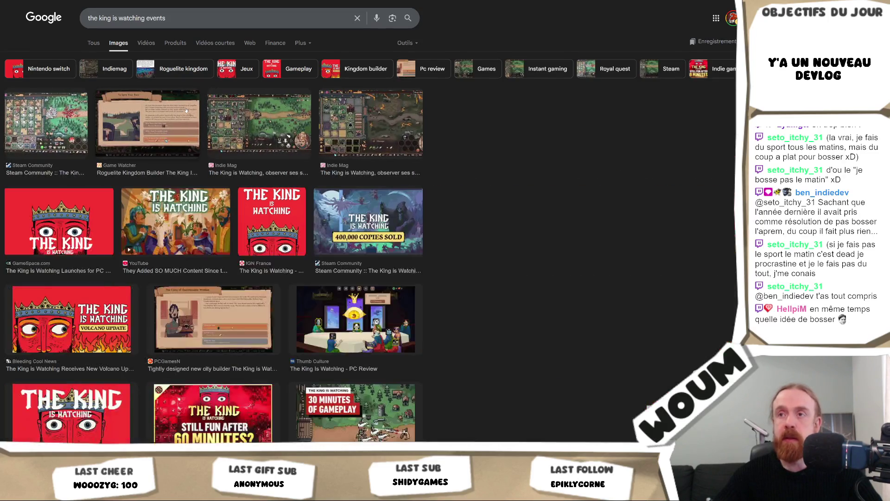
right_click(582, 190)
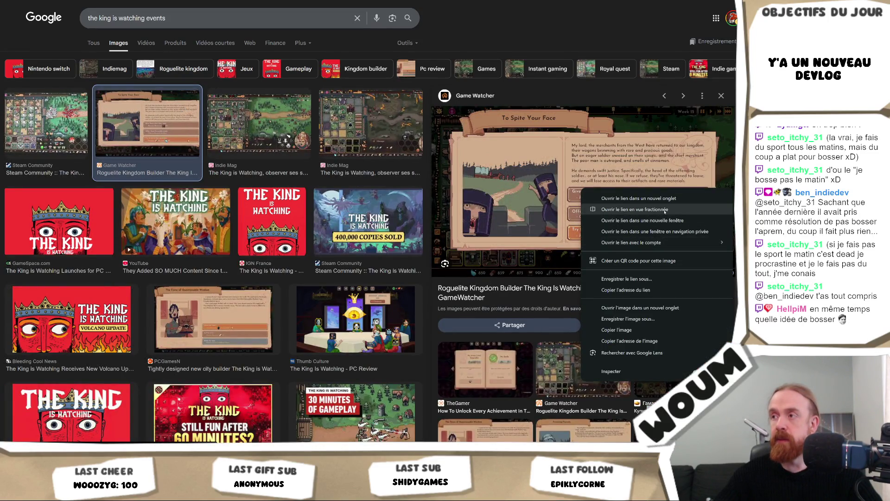
left_click(640, 307)
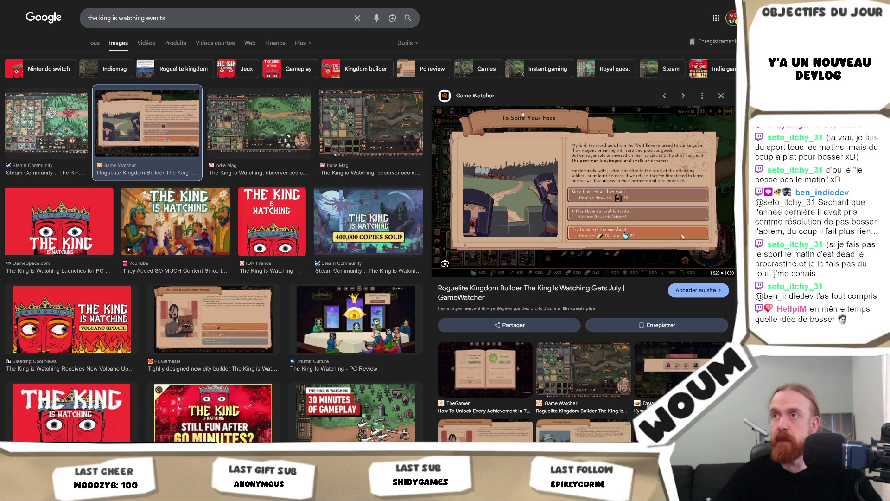
key("ctrl+Tab")
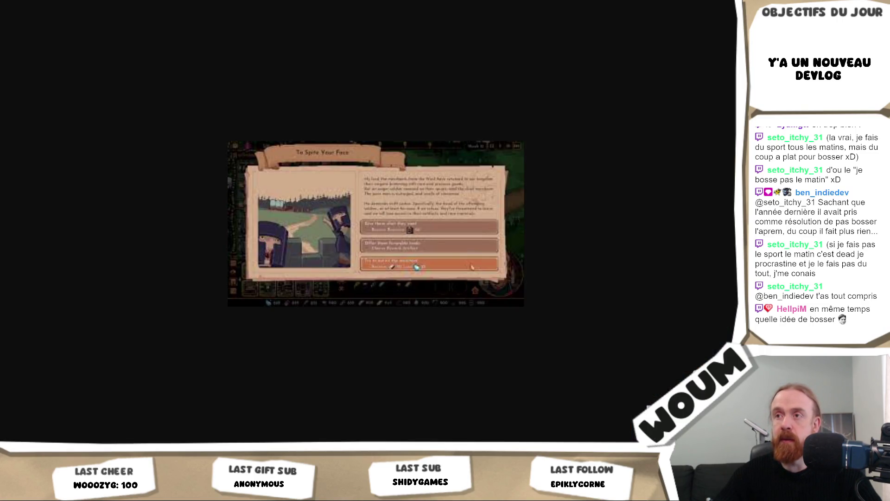
key("ctrl+w")
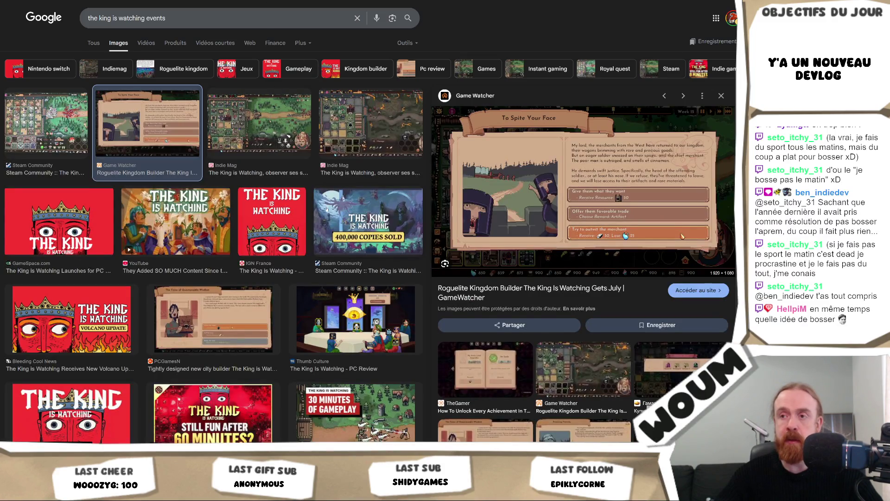
Step: Scroll the results and open the DualShockers Freezing Forests screenshot full-size in its own tab
scroll(324, 162, "down", 5)
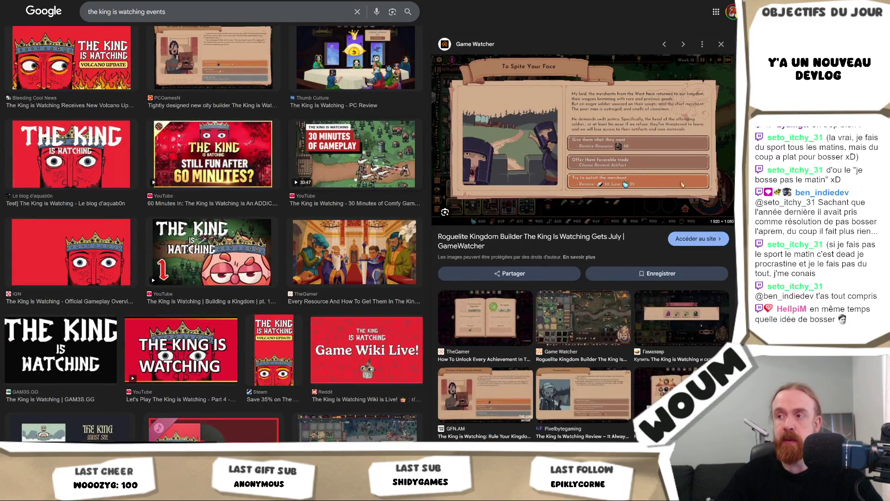
scroll(356, 179, "down", 6)
scroll(337, 191, "down", 1)
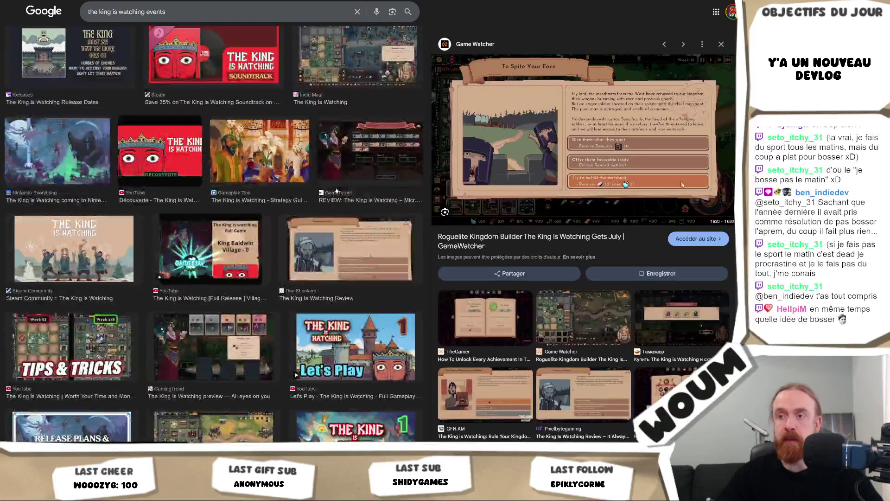
left_click(351, 247)
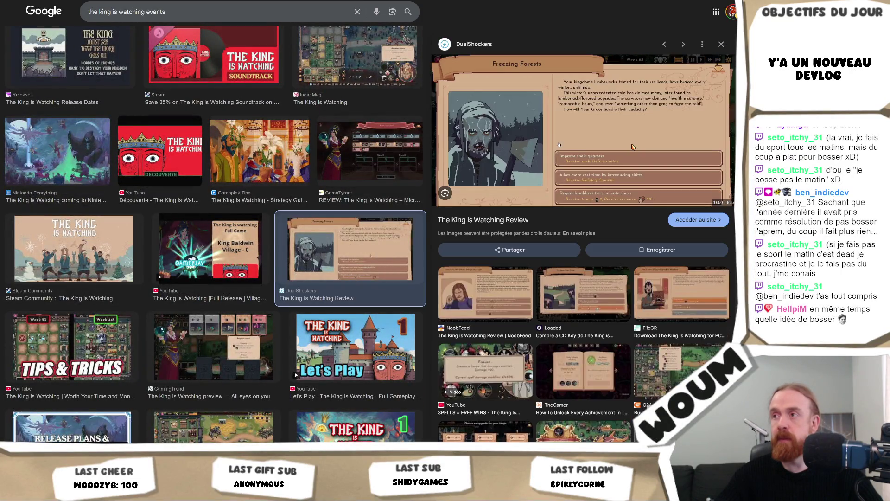
right_click(559, 144)
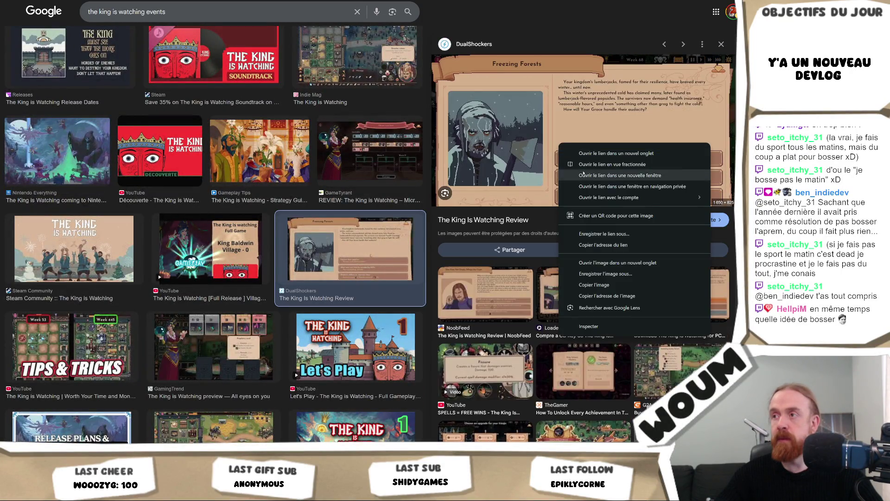
left_click(643, 265)
key("ctrl+Tab")
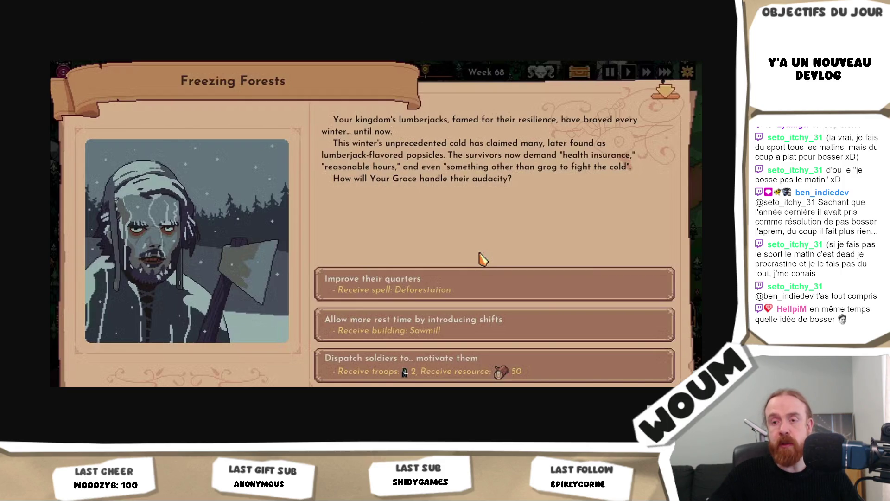
Step: Compare the Freezing Forests reference with Unity's reward popup, ending back in Unity
mouse_move(166, 495)
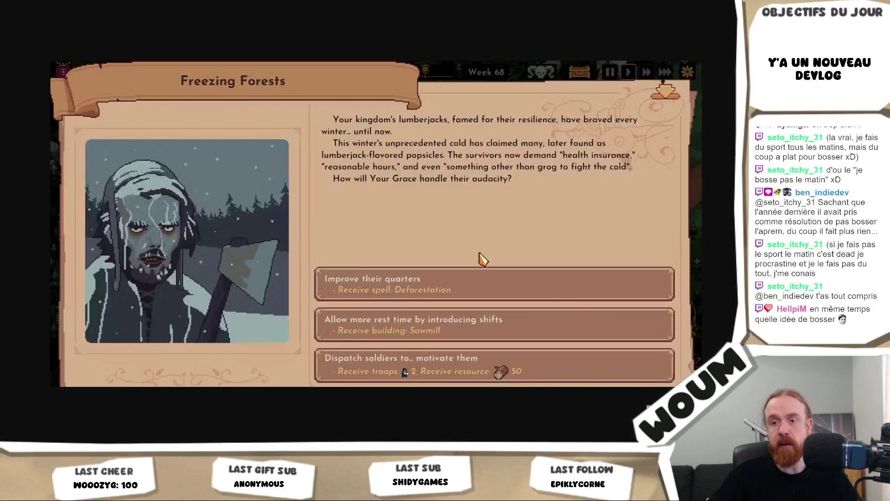
key("alt+Tab")
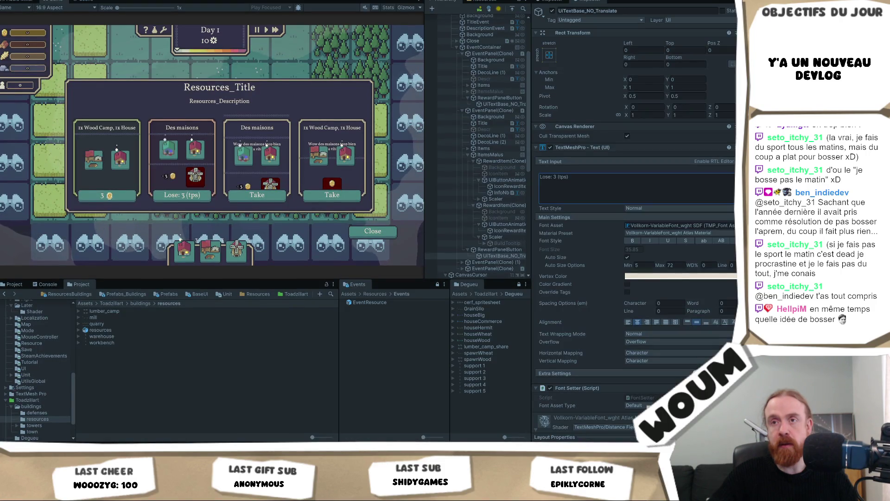
key("alt+Tab")
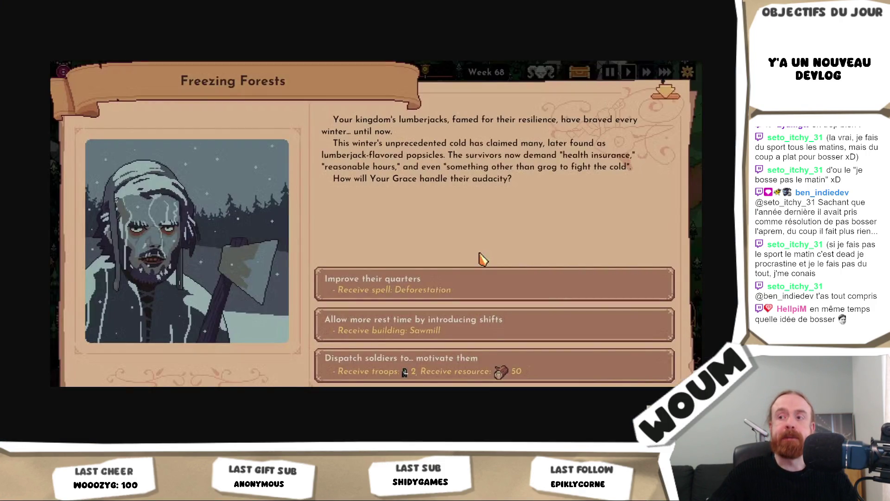
key("alt+Tab")
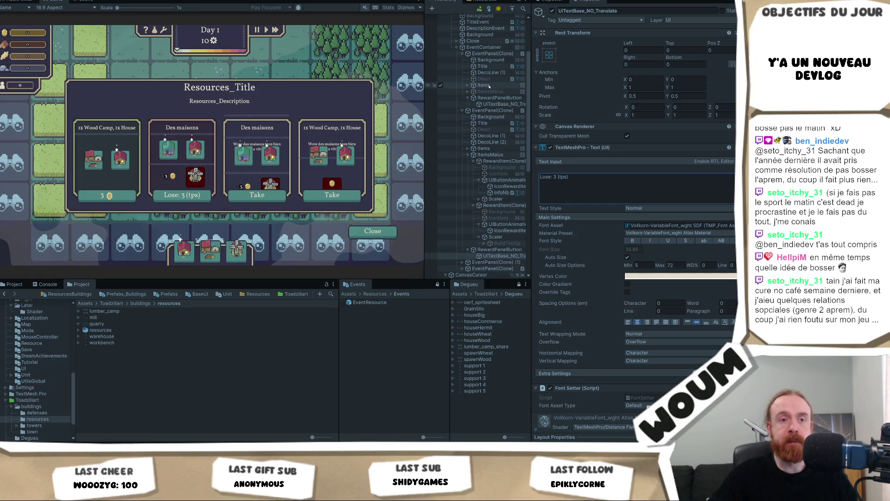
Step: Select the first card's Descr text object and make it active
right_click(492, 85)
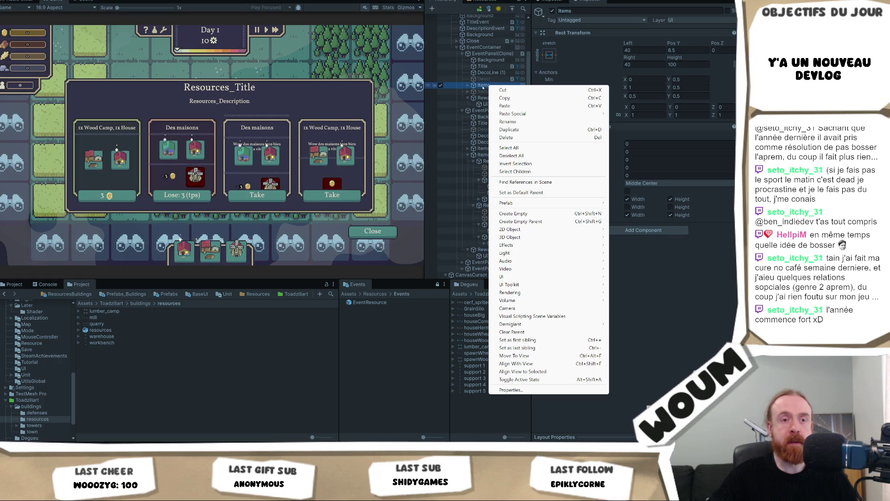
left_click(482, 91)
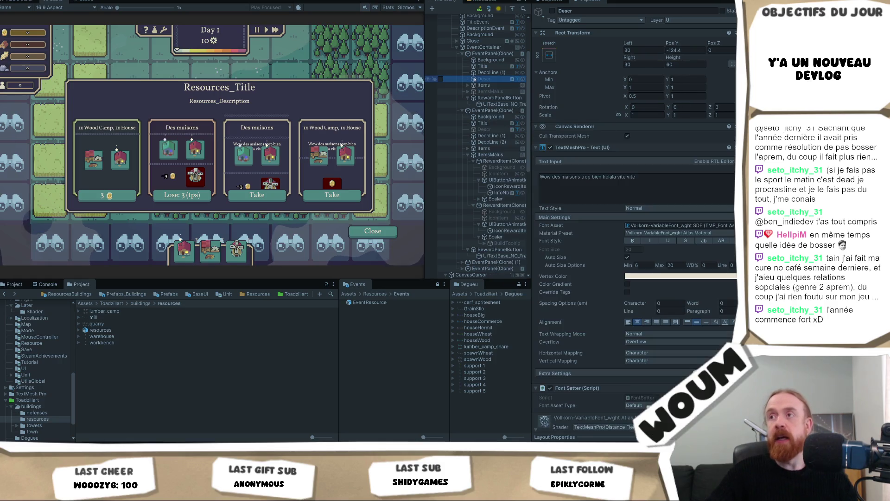
left_click(487, 79)
left_click(483, 66)
left_click(484, 79)
left_click(552, 10)
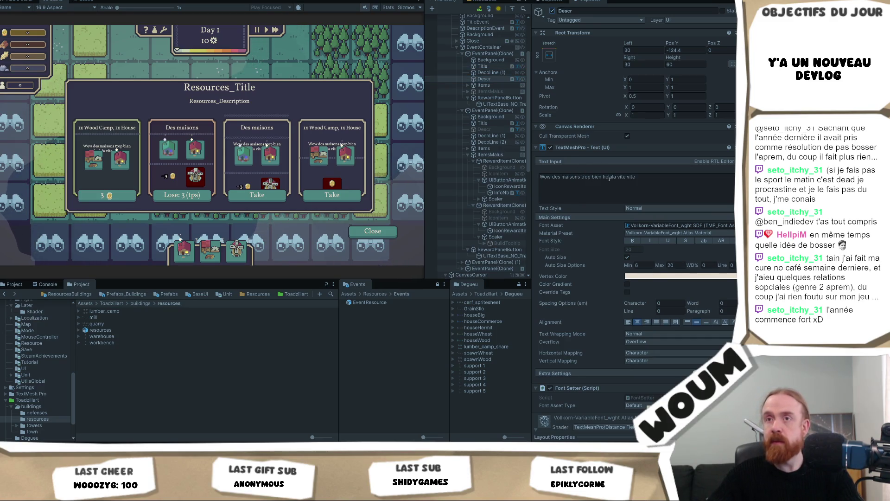
Step: Empty the Descr TextMeshPro text input, removing its placeholder wording
left_click(644, 181)
type("Rewa")
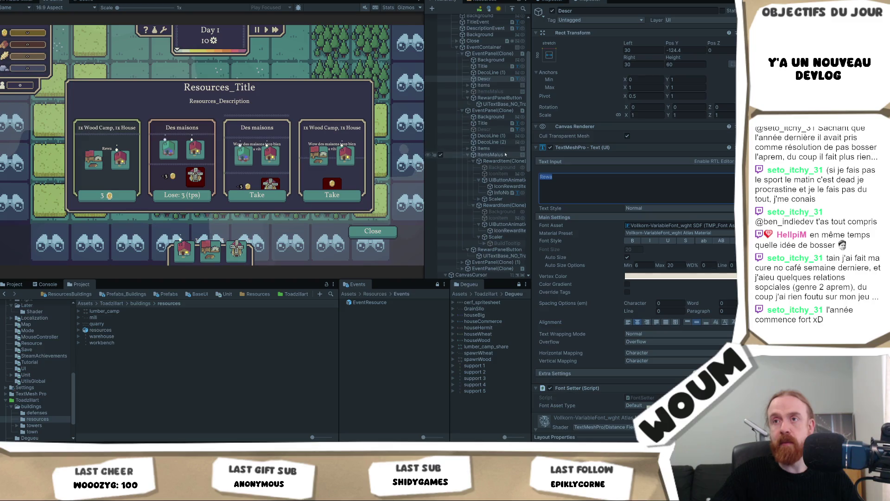
key("BackSpace")
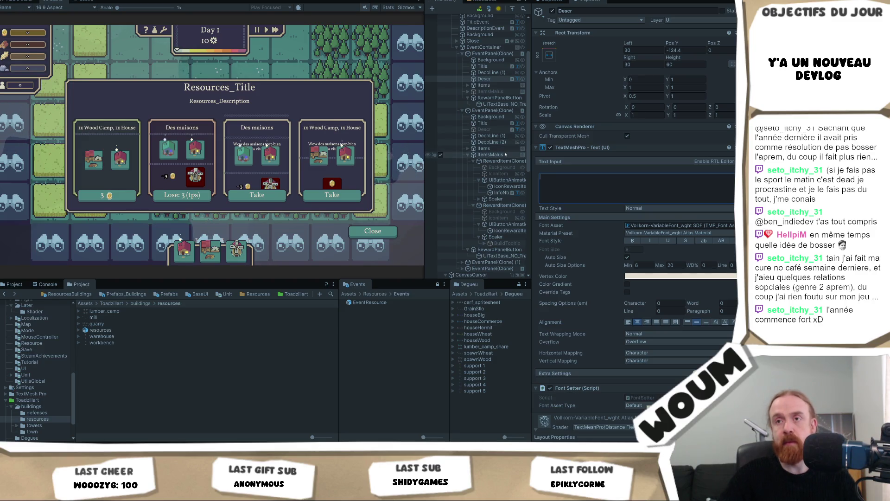
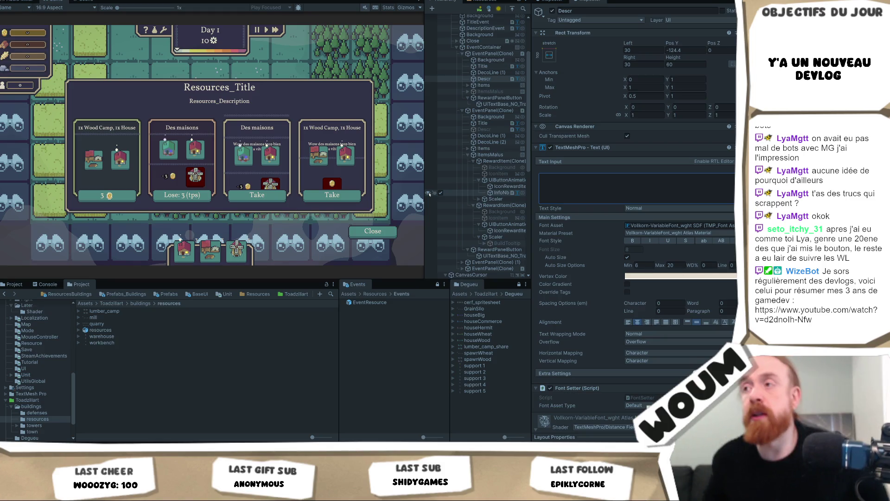
Step: Set Pos Y of EventPanel(Clone) > Items to -7.2, then select the Descr text object
key("alt+space")
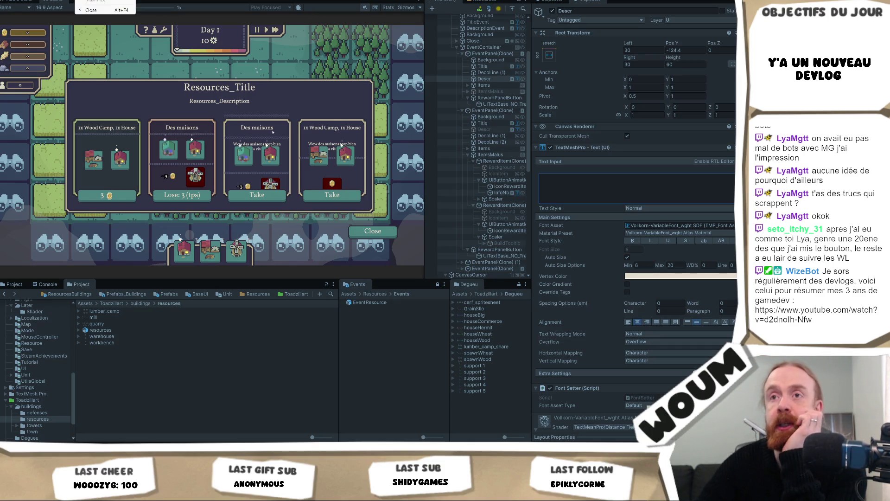
key("Escape")
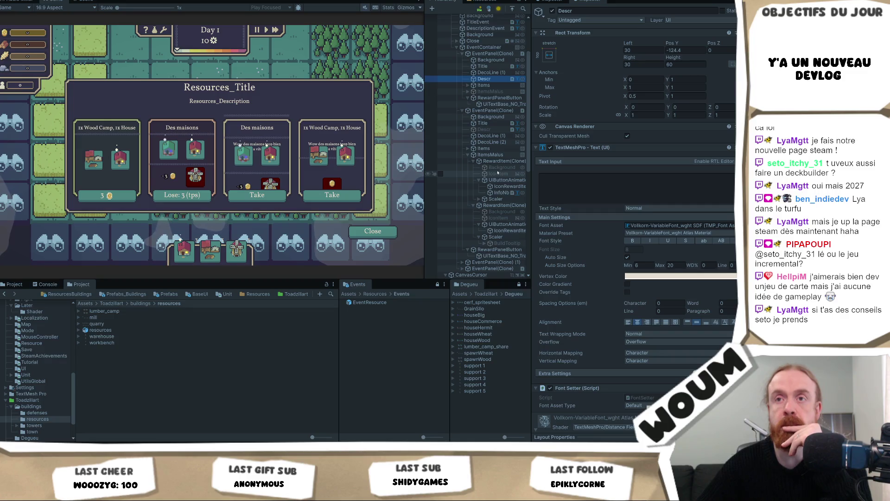
left_click(486, 54)
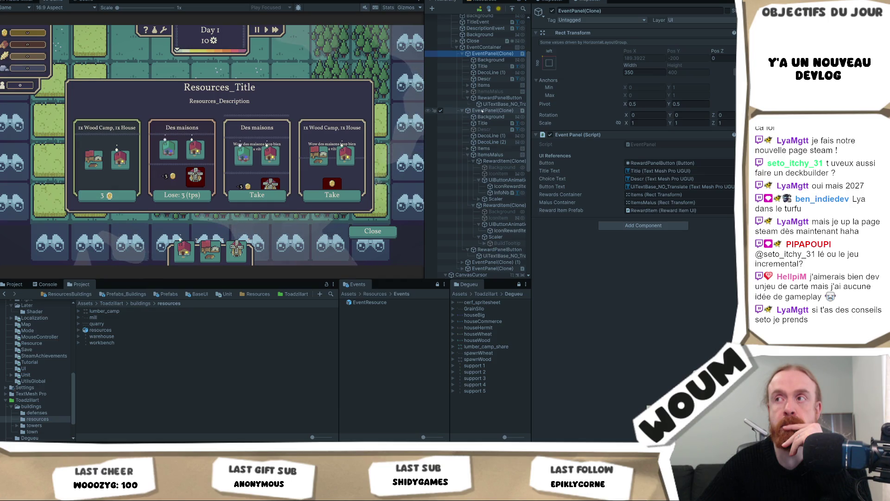
left_click(484, 84)
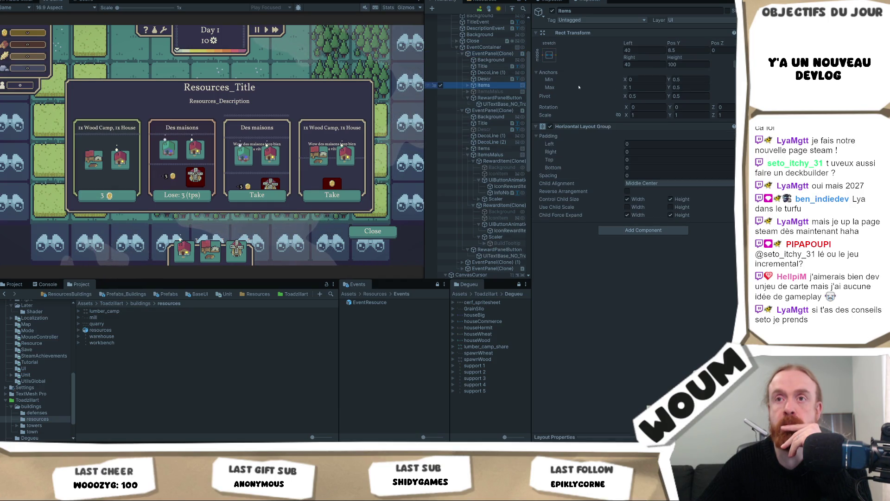
left_click(678, 50)
type("13")
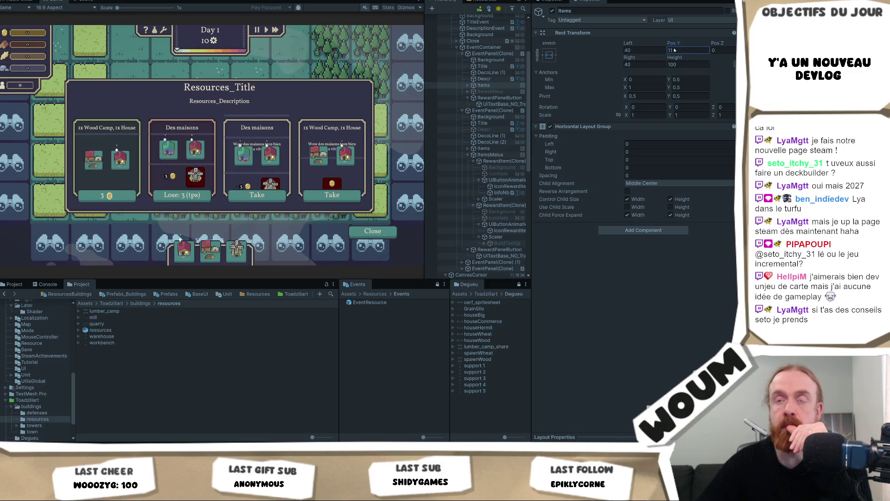
key("BackSpace")
key("BackSpace")
type("-7.2")
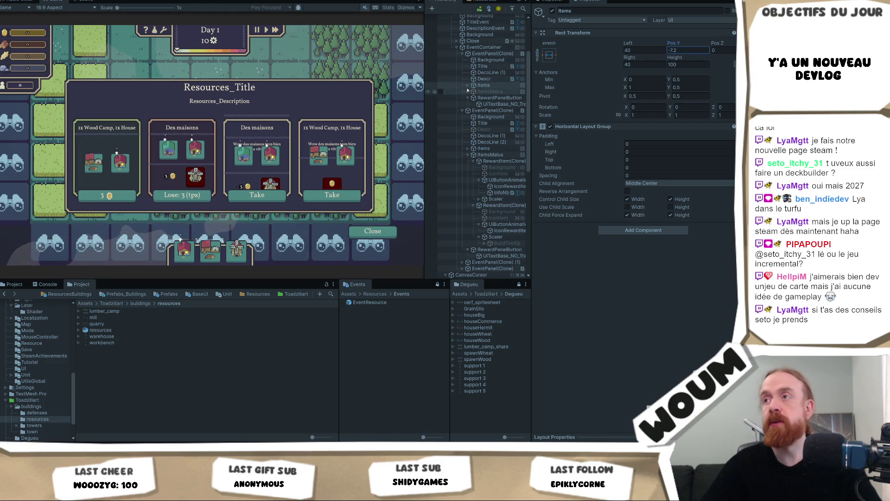
left_click(483, 80)
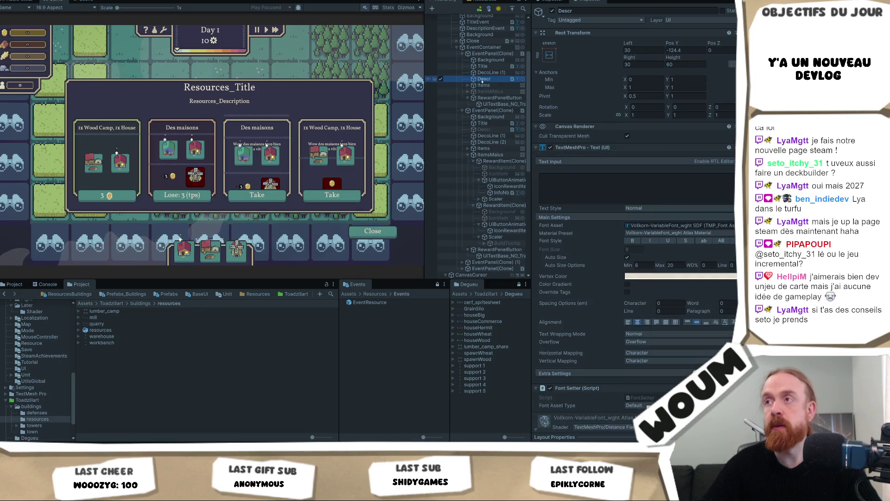
Step: Change the first reward card's button text to 'Free'
left_click(467, 85)
left_click(491, 117)
left_click(605, 191)
type("Free")
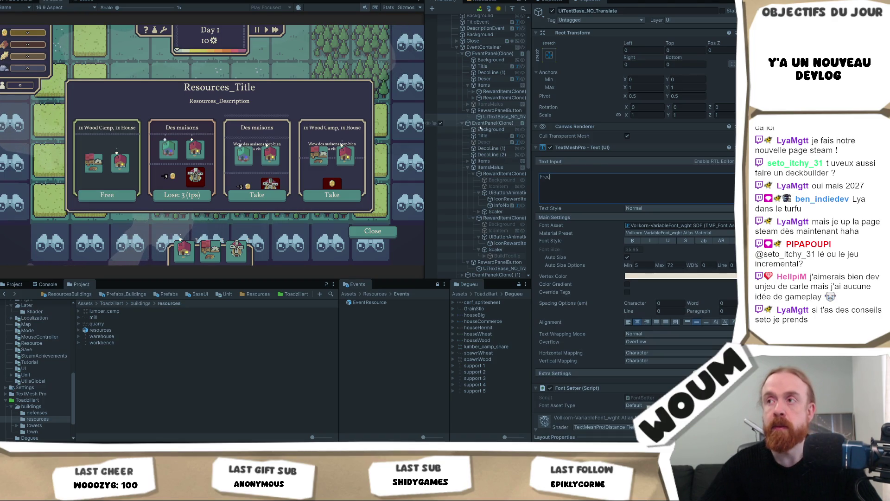
Step: Replace the ItemsMalus reward's button text with 3 <sprite name="gold">
left_click(503, 173)
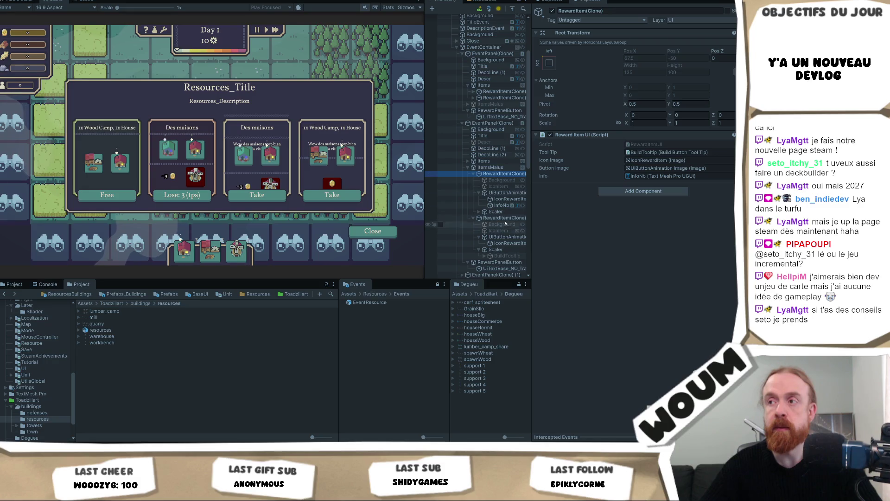
scroll(506, 232, "down", 2)
left_click(503, 244)
left_click(623, 194)
key("ctrl+a")
type("3 <sprite name=\"gold\">")
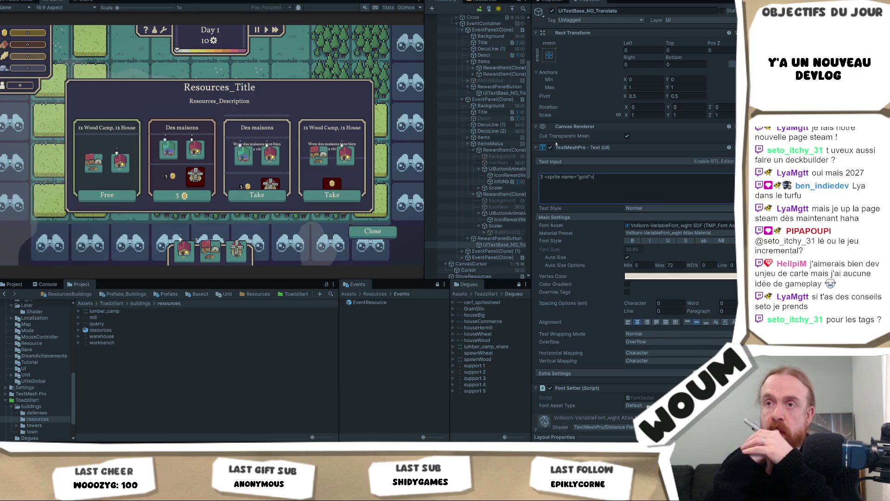
Step: Extend the cost text to 3 <sprite name="gold"> / 3 <sprite name="wood">
key("ctrl+v")
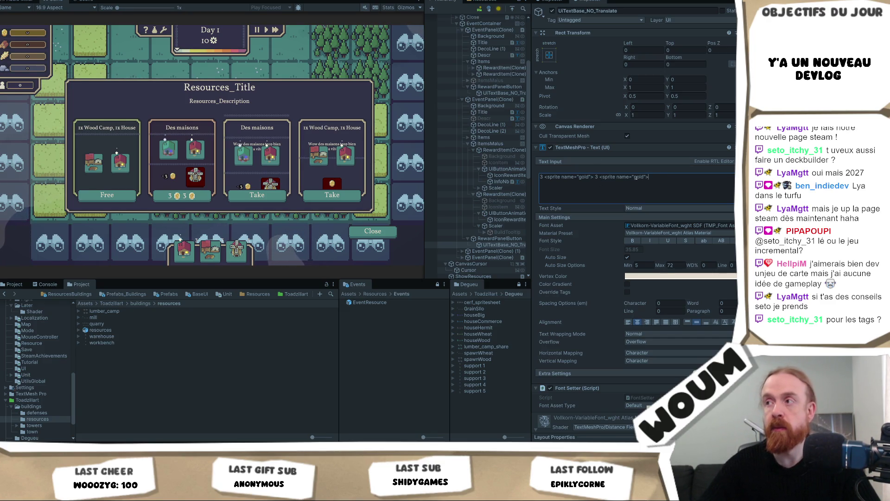
type("wood")
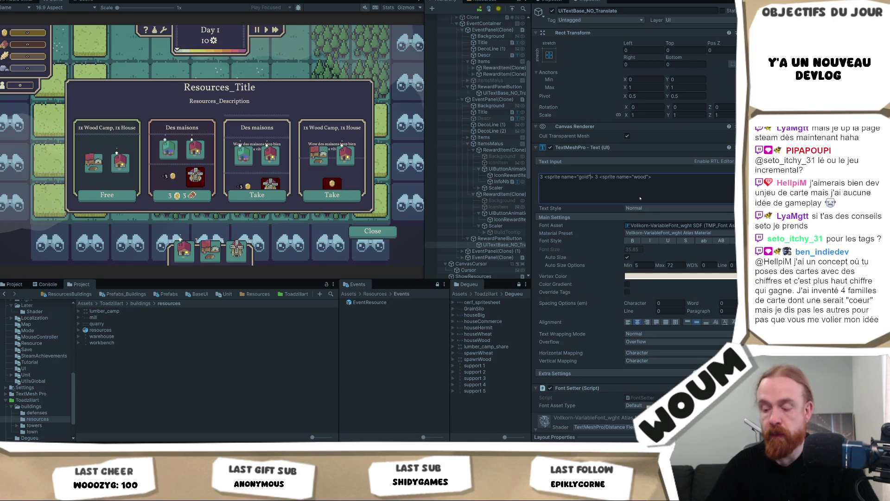
type("/")
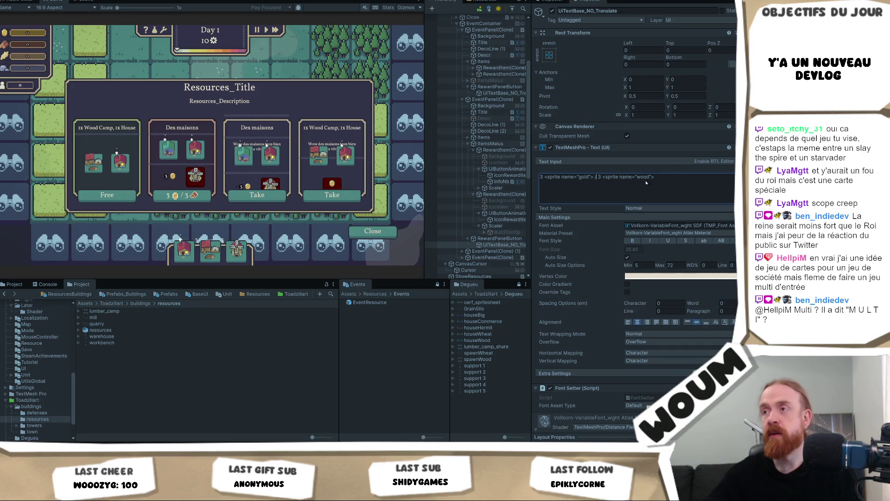
left_click(501, 138)
left_click(501, 144)
left_click(552, 10)
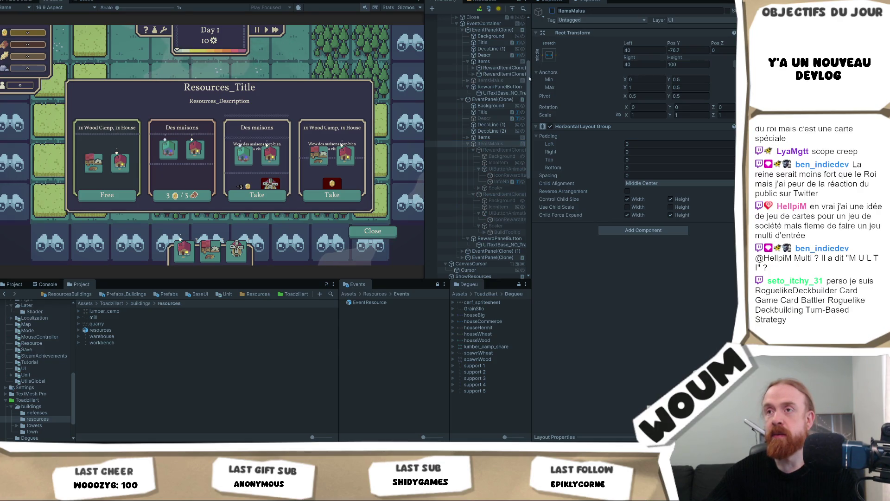
Step: Deactivate DecoLine (2), lower Items to about Pos Y -3.7, then enlarge the third StarVaders screenshot
left_click(492, 131)
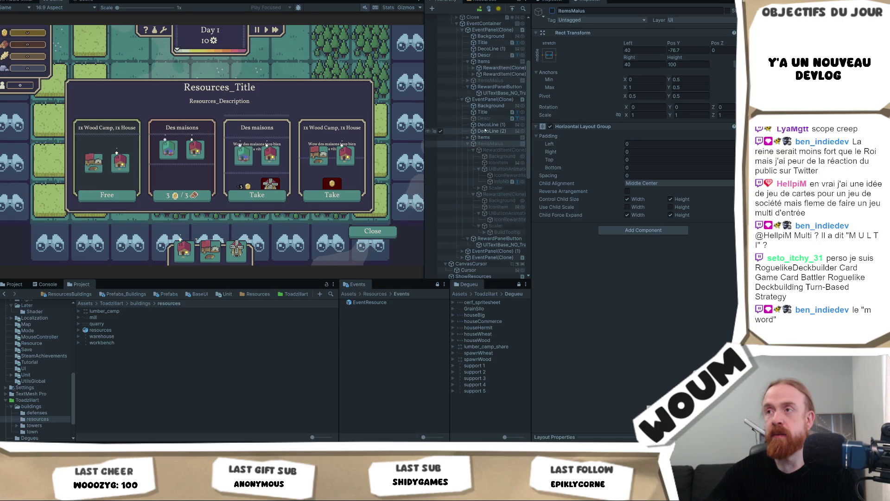
left_click(552, 10)
left_click(483, 137)
left_click(674, 44)
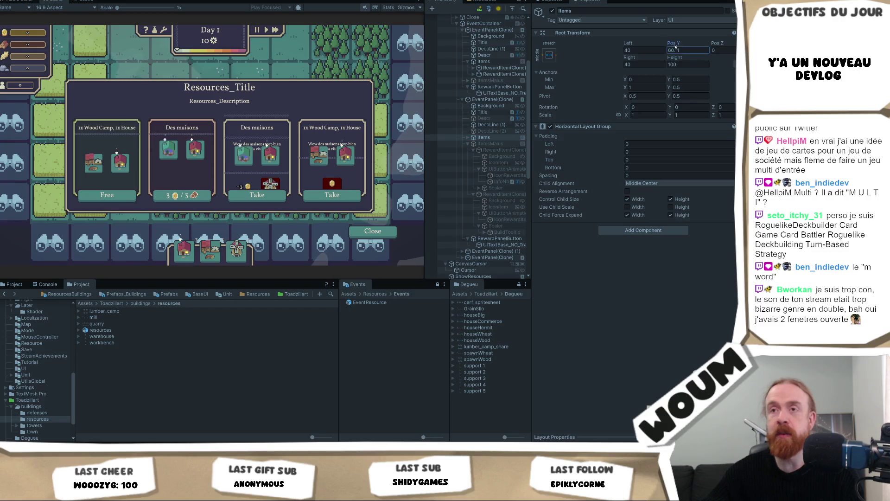
left_click_drag(675, 45, 386, 47)
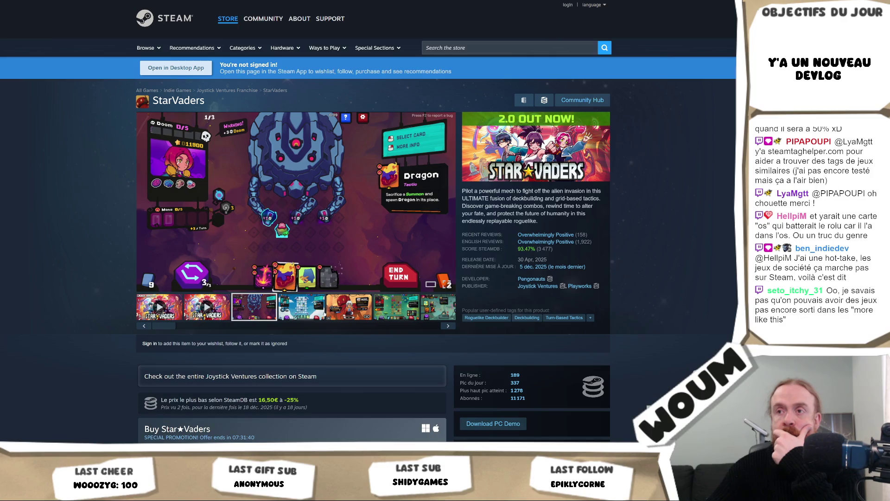
left_click(321, 248)
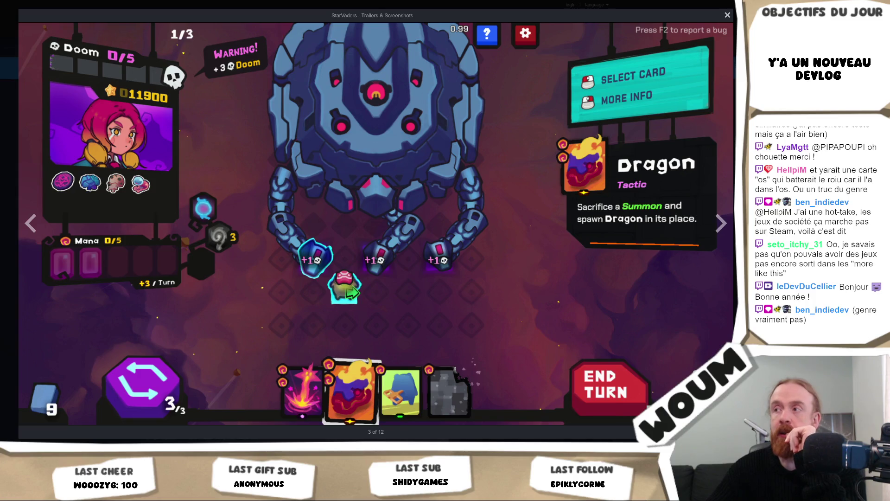
Step: Advance the StarVaders screenshot viewer to image 5 of 12, the character-select screen
left_click(722, 223)
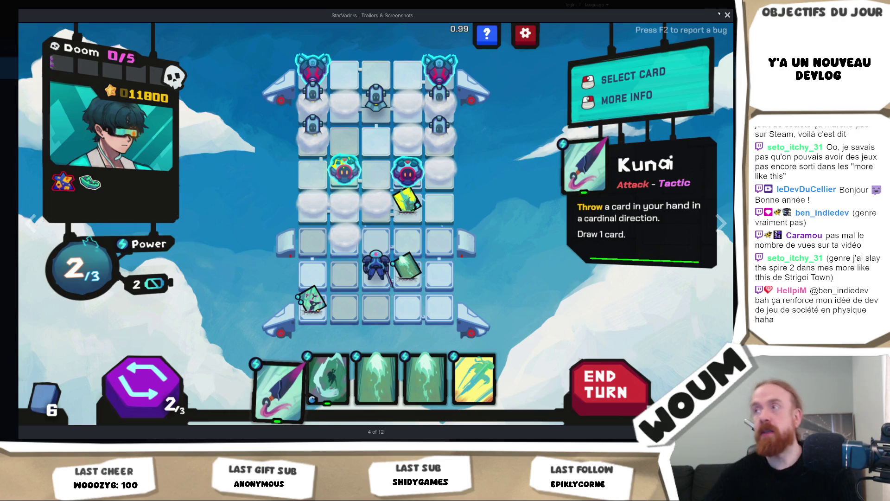
left_click(713, 223)
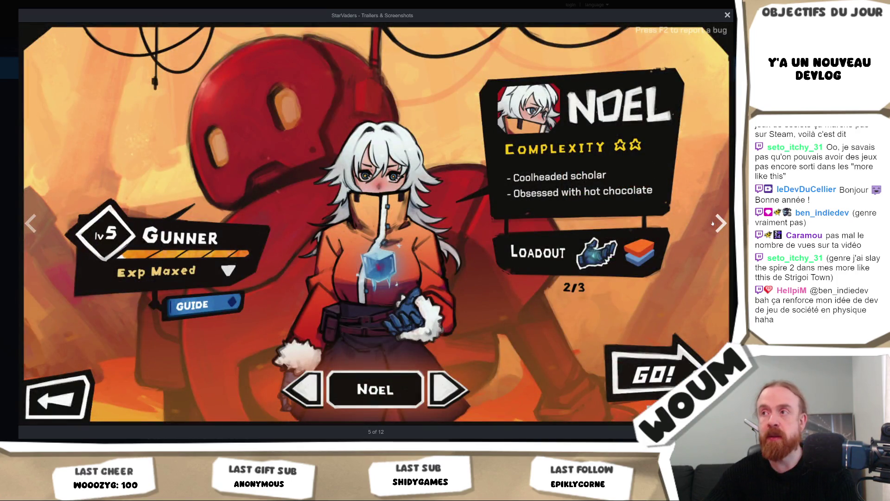
Step: View one more screenshot, close the viewer and switch back to the Unity editor
left_click(712, 224)
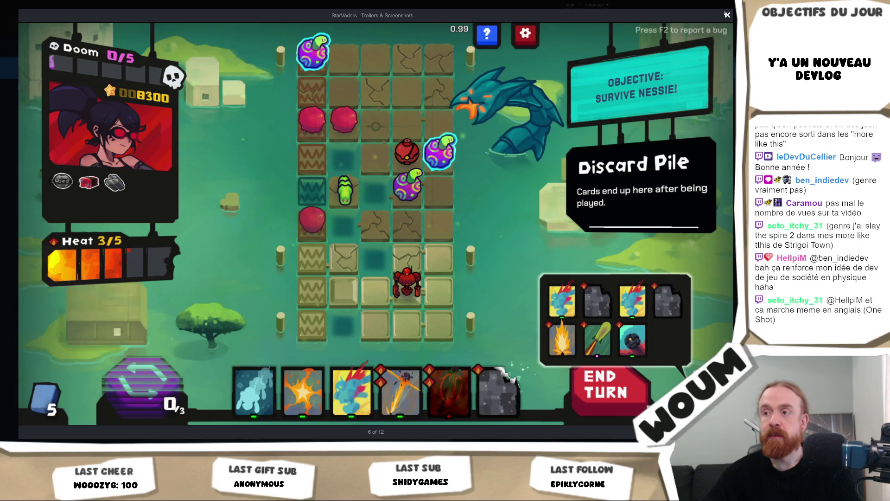
left_click(727, 15)
key("alt+Tab")
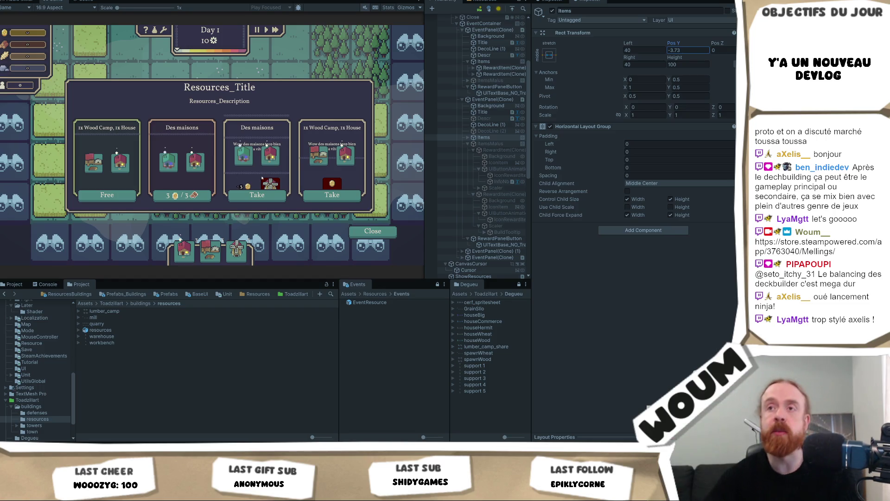
Step: Confirm the Items vertical offset, glance at RewardItemUI.cs in the code editor, and return to Unity
left_click(250, 109)
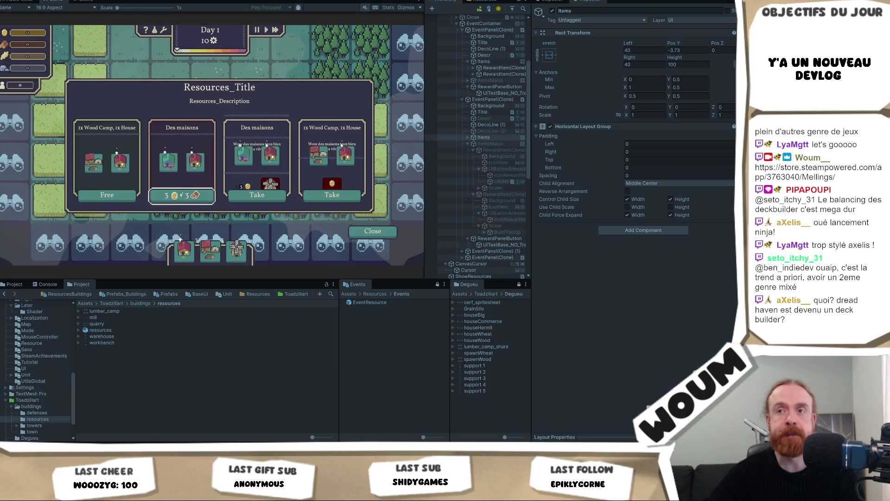
mouse_move(191, 168)
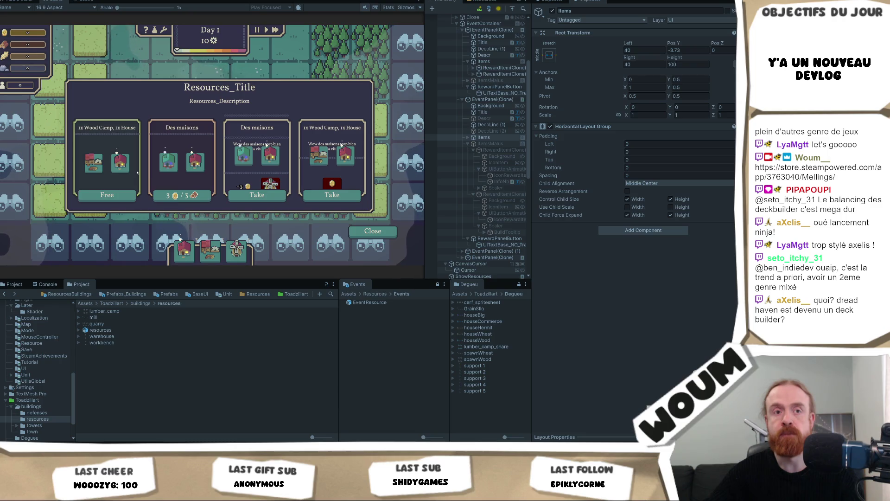
mouse_move(103, 176)
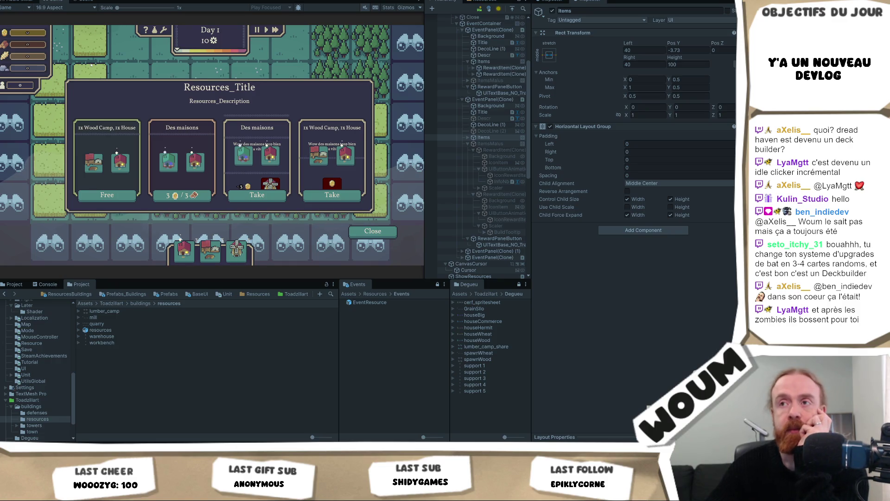
mouse_move(158, 169)
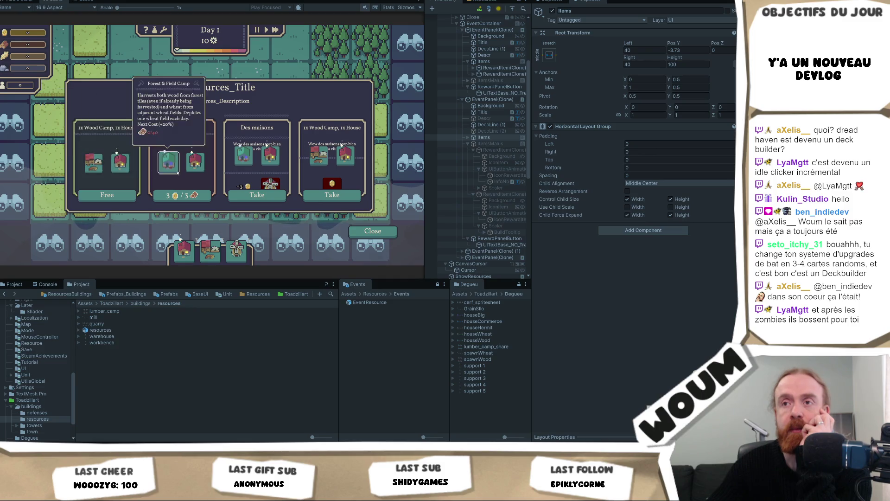
mouse_move(148, 492)
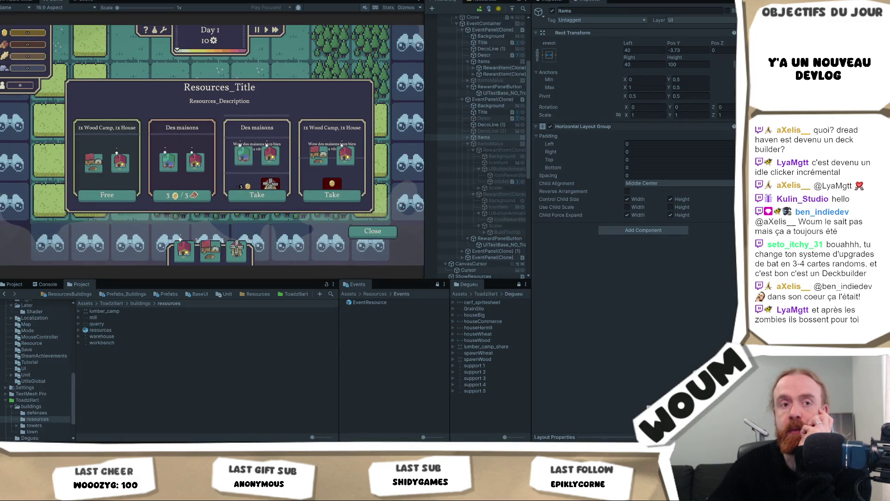
left_click(149, 492)
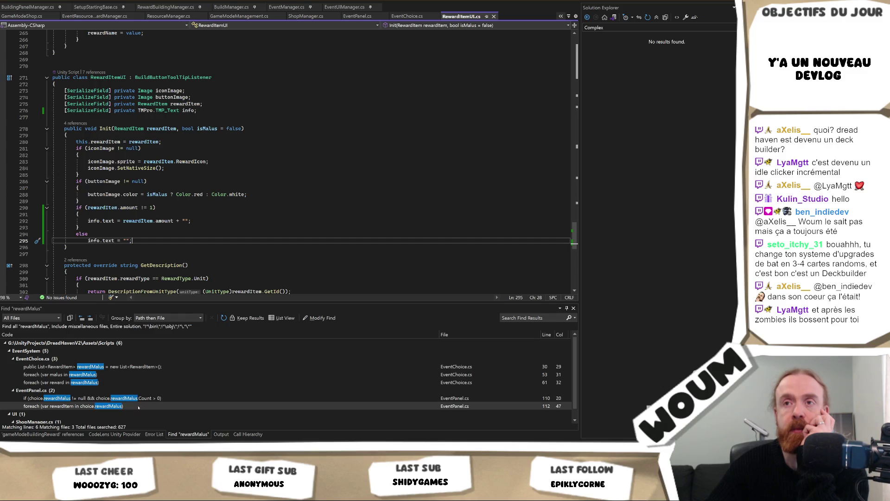
mouse_move(149, 492)
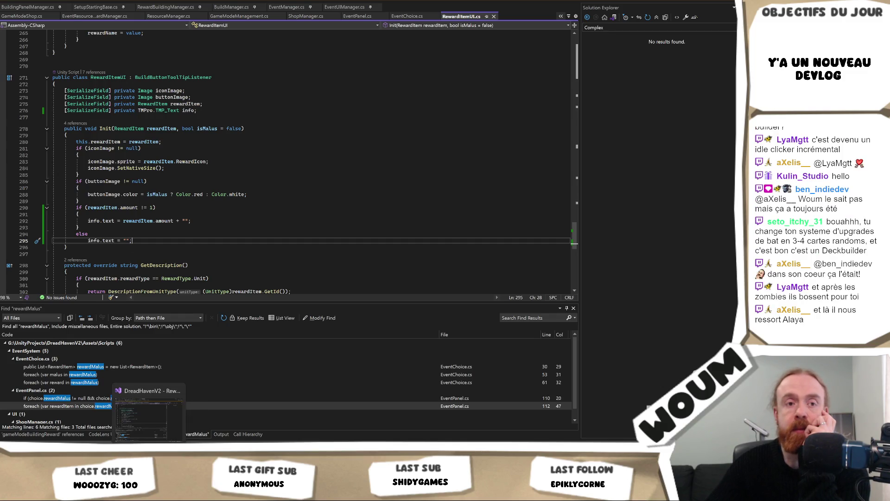
left_click(149, 492)
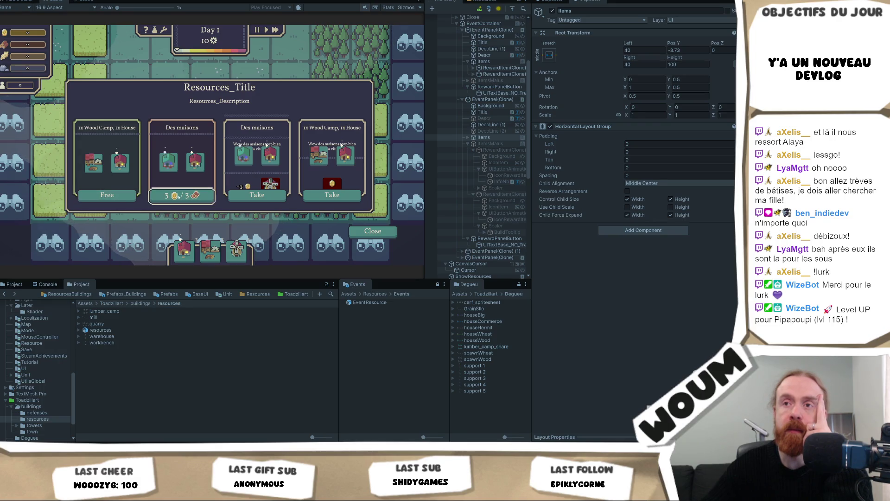
Step: Check the four reward cards' gold/wood costs and their building info tooltips in the Game view
mouse_move(110, 163)
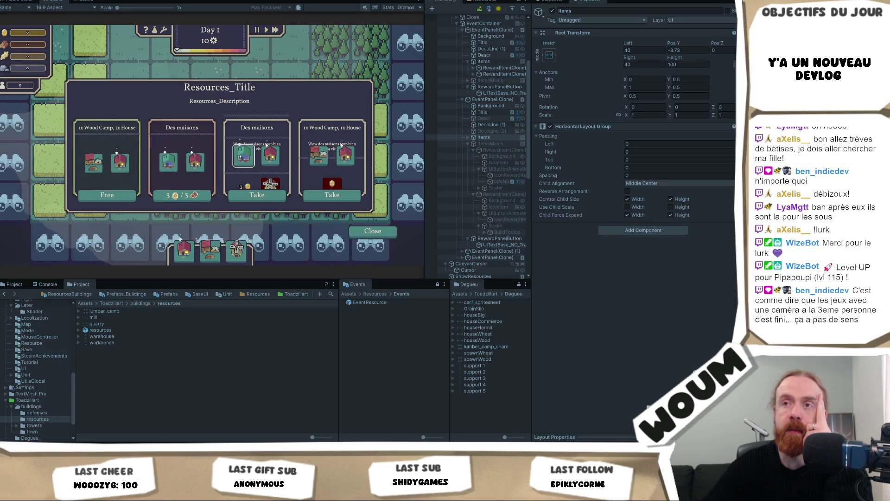
mouse_move(319, 155)
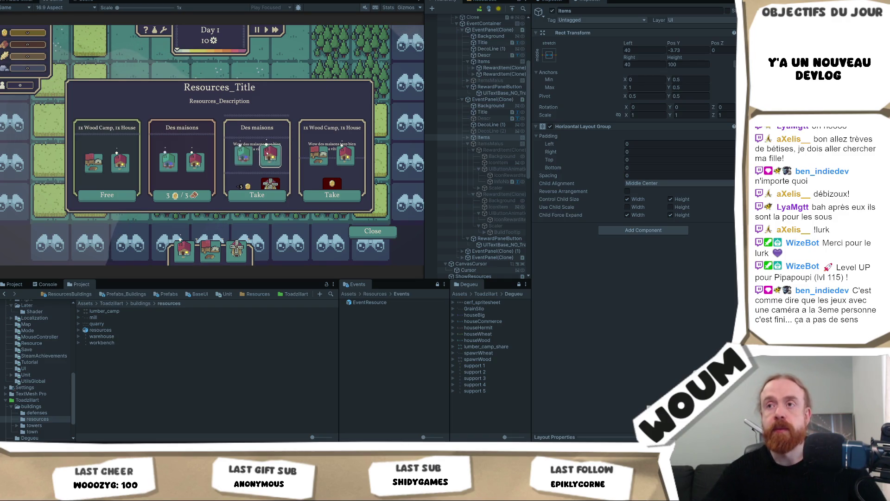
mouse_move(195, 160)
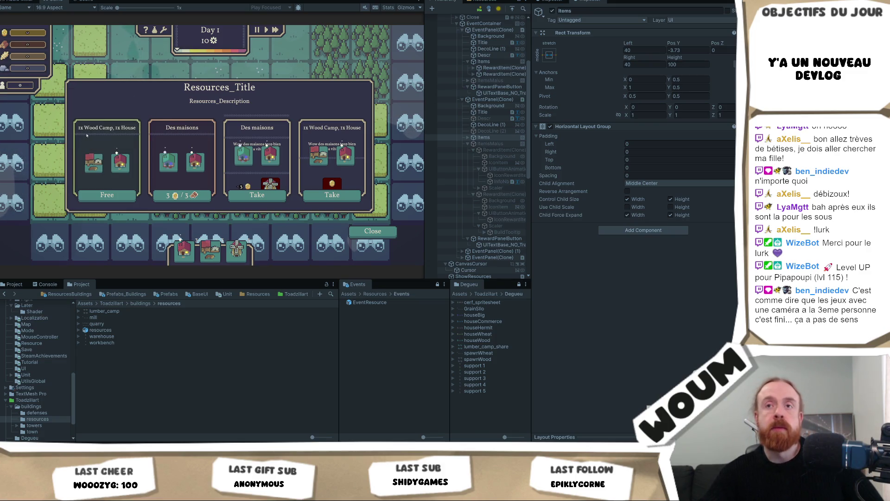
mouse_move(92, 130)
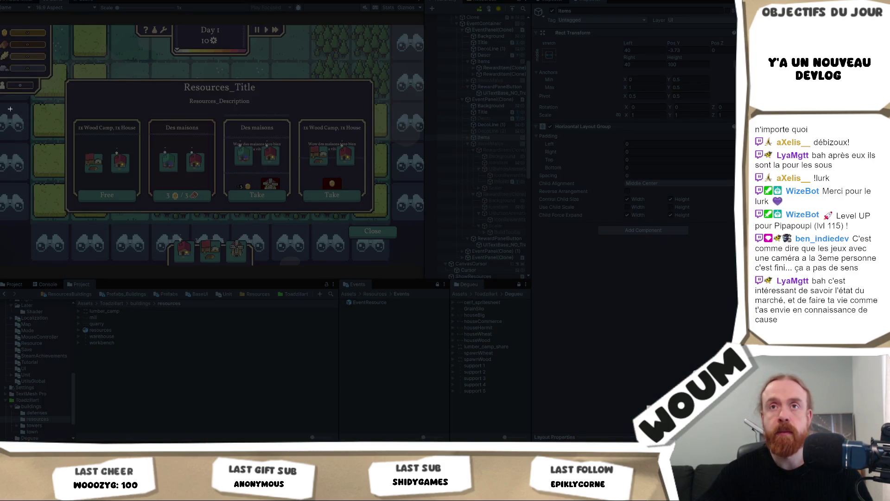
Step: Capture the Game view's Resources event panel region, then bring up the StarVaders Steam page window
mouse_move(2, 27)
left_mouse_down()
mouse_move(267, 197)
mouse_move(420, 262)
left_mouse_up()
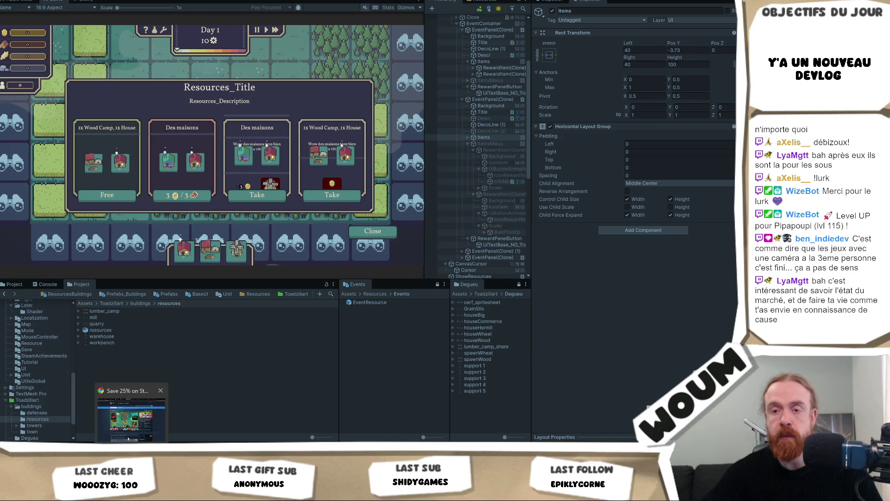
left_click(131, 437)
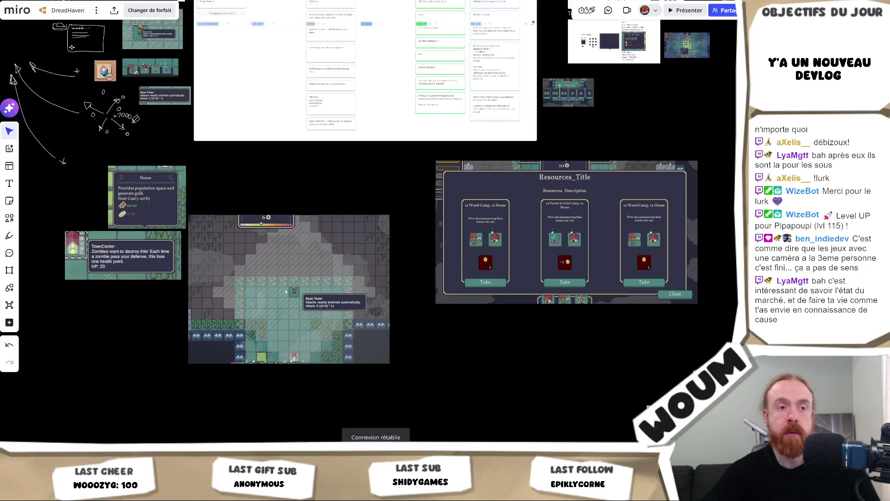
Step: Paste the four-card panel screenshot into Miro, enlarge it and place it beside the older three-card image
left_click_drag(566, 344, 334, 312)
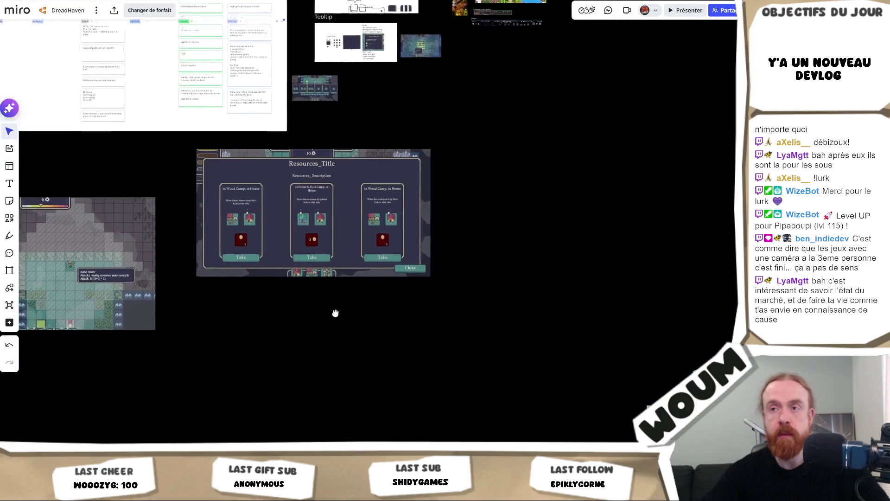
key("ctrl+v")
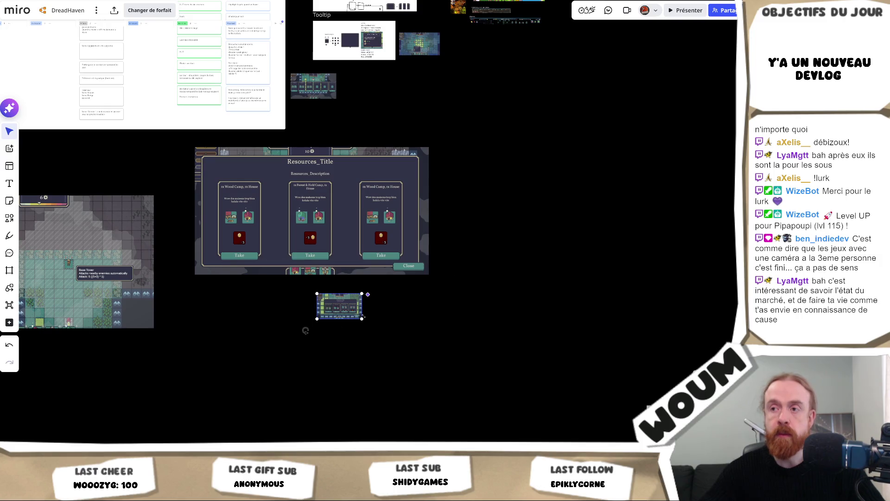
mouse_move(506, 363)
left_mouse_down()
mouse_move(579, 404)
mouse_move(521, 371)
mouse_move(551, 376)
left_mouse_up()
left_click_drag(403, 353, 527, 216)
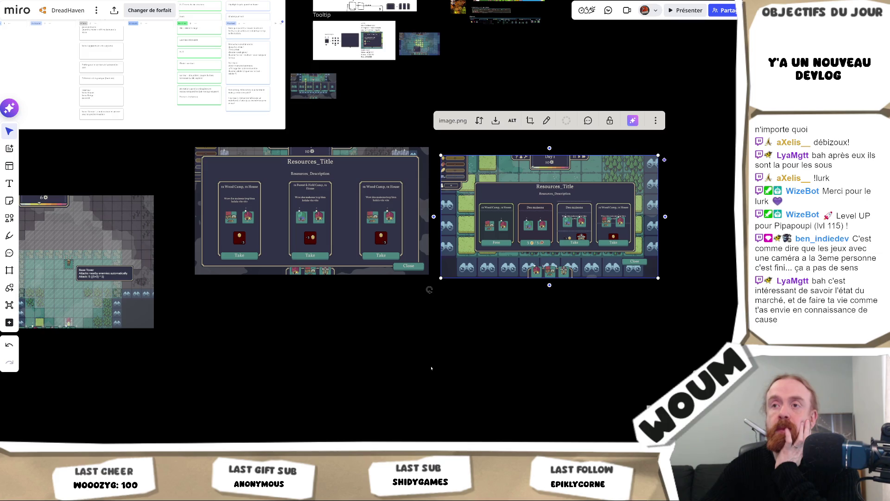
mouse_move(489, 331)
left_mouse_down()
mouse_move(408, 308)
mouse_move(358, 318)
mouse_move(363, 323)
left_mouse_up()
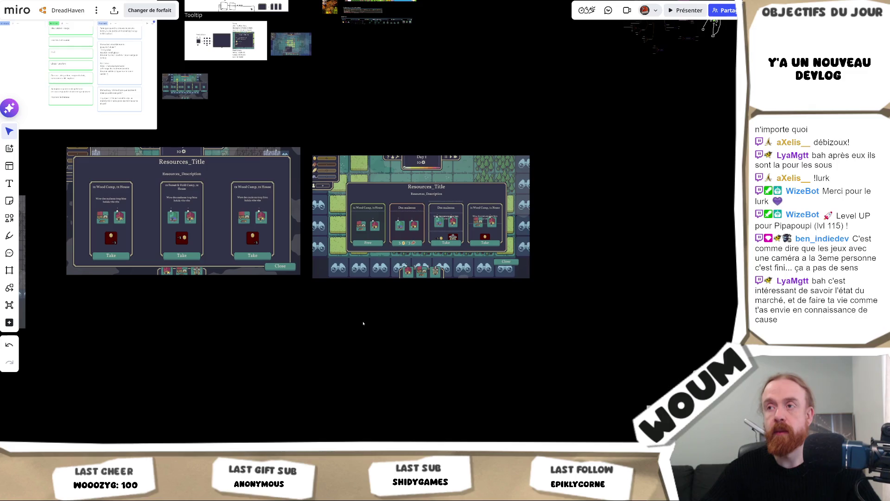
scroll(325, 295, "up", 1)
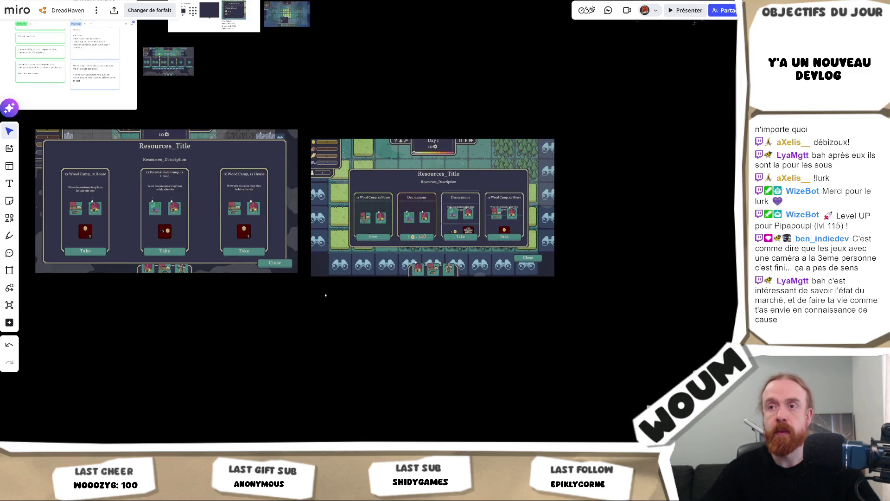